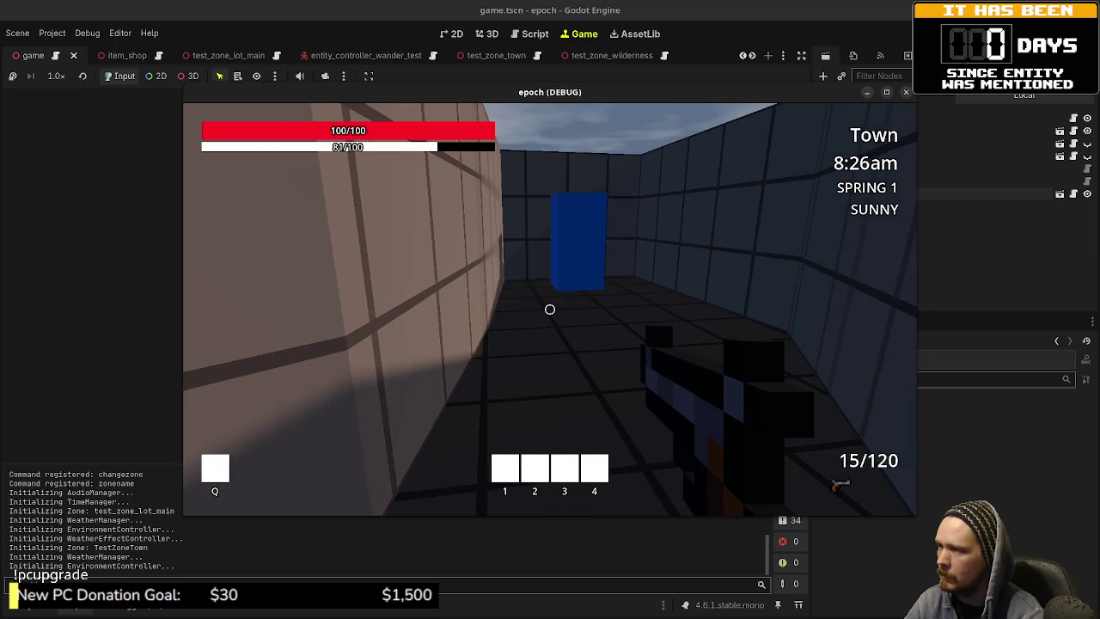
Step: Walk with the NPC through Town and into the blue door to load the Wilderness
{"action": "mouse_move", "coordinate": [550, 310]}
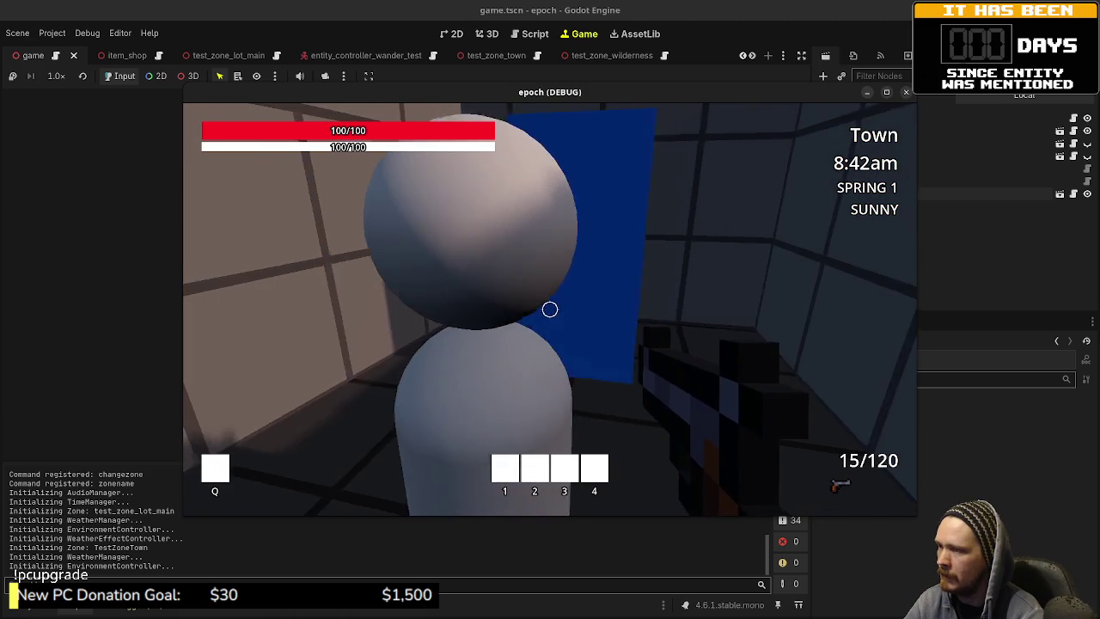
{"action": "key", "text": "shift+w"}
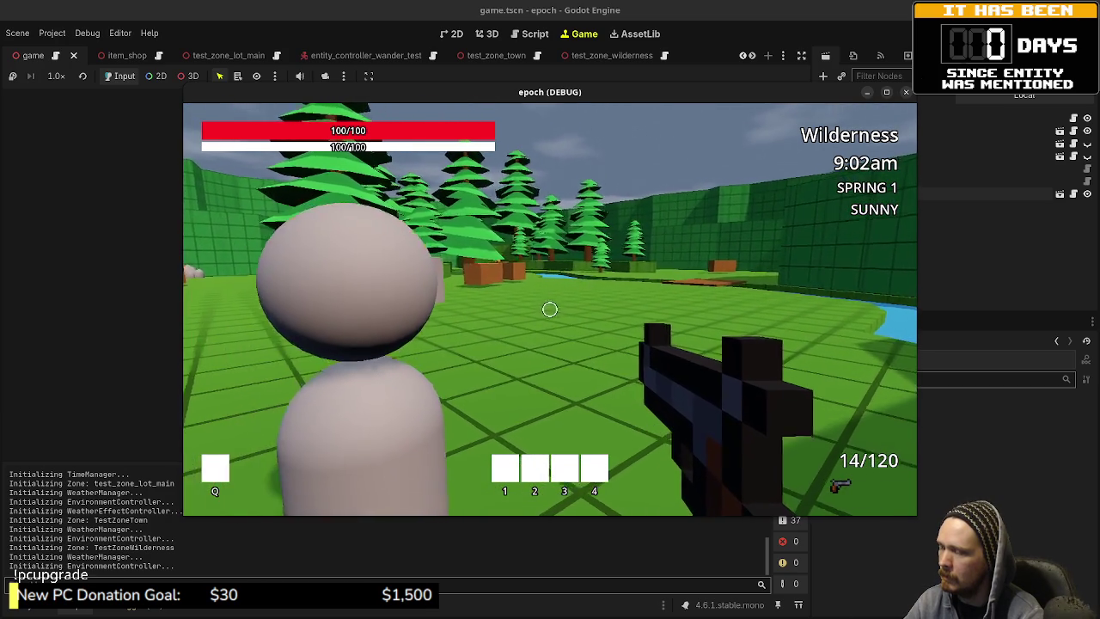
Step: Walk beside the NPC across the Wilderness, over the wooden bridge, and down the green corridor to the blue door
{"action": "key", "text": "d"}
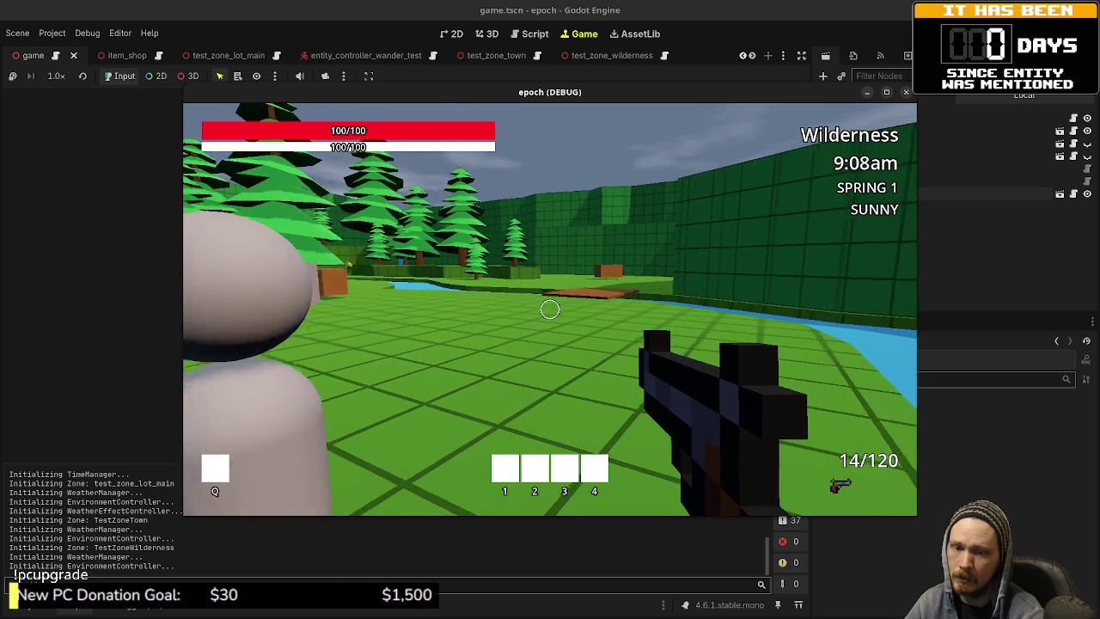
{"action": "key", "text": "s"}
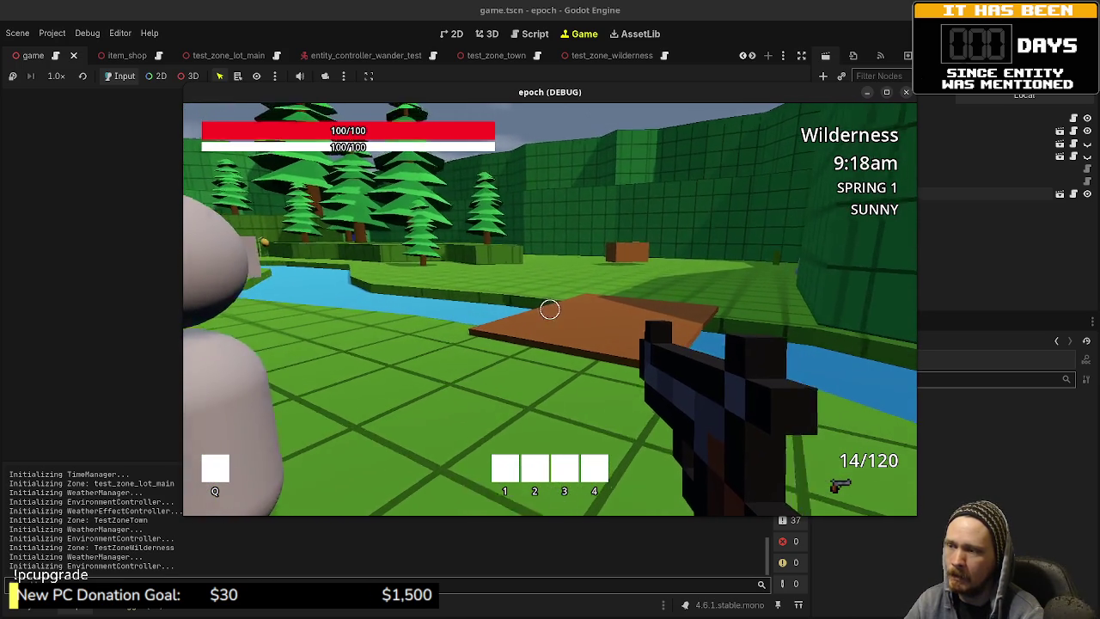
{"action": "key", "text": "w"}
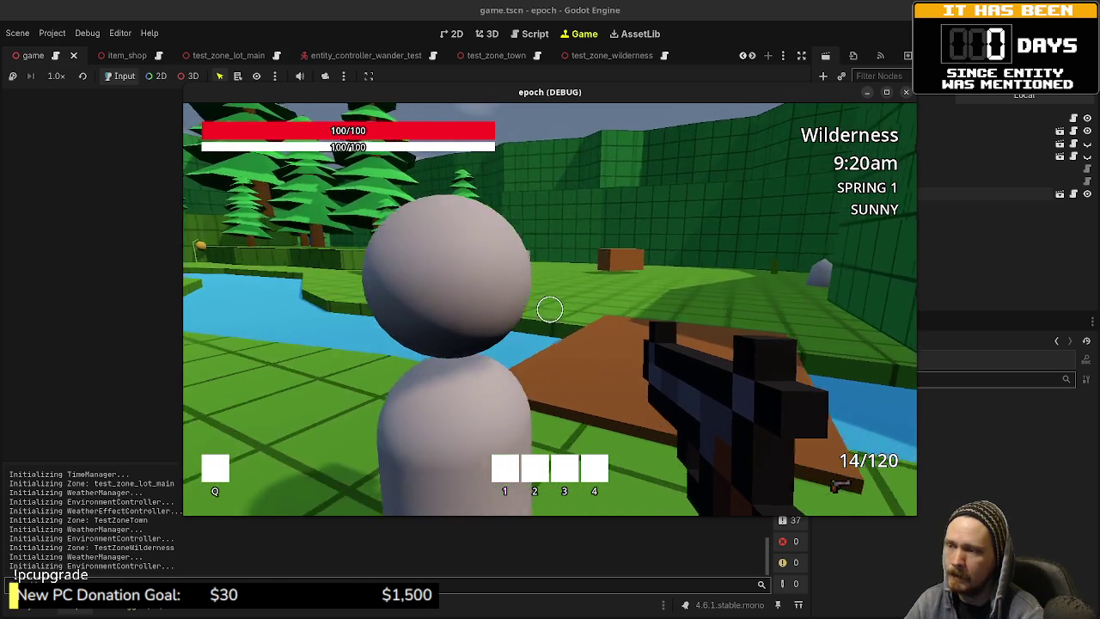
{"action": "key", "text": "w"}
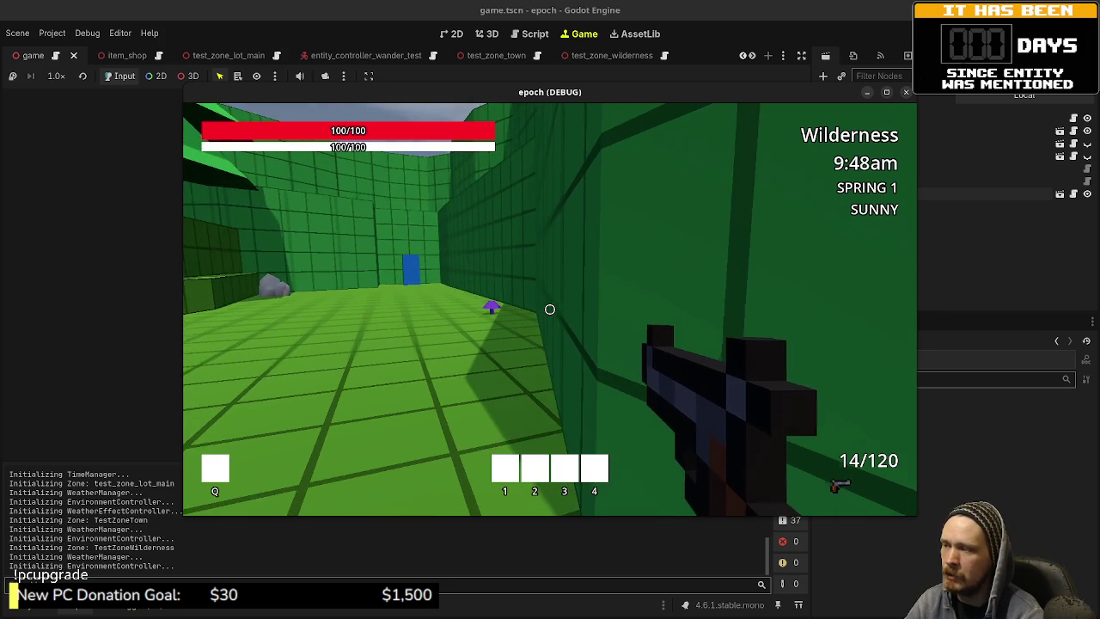
{"action": "key", "text": "w"}
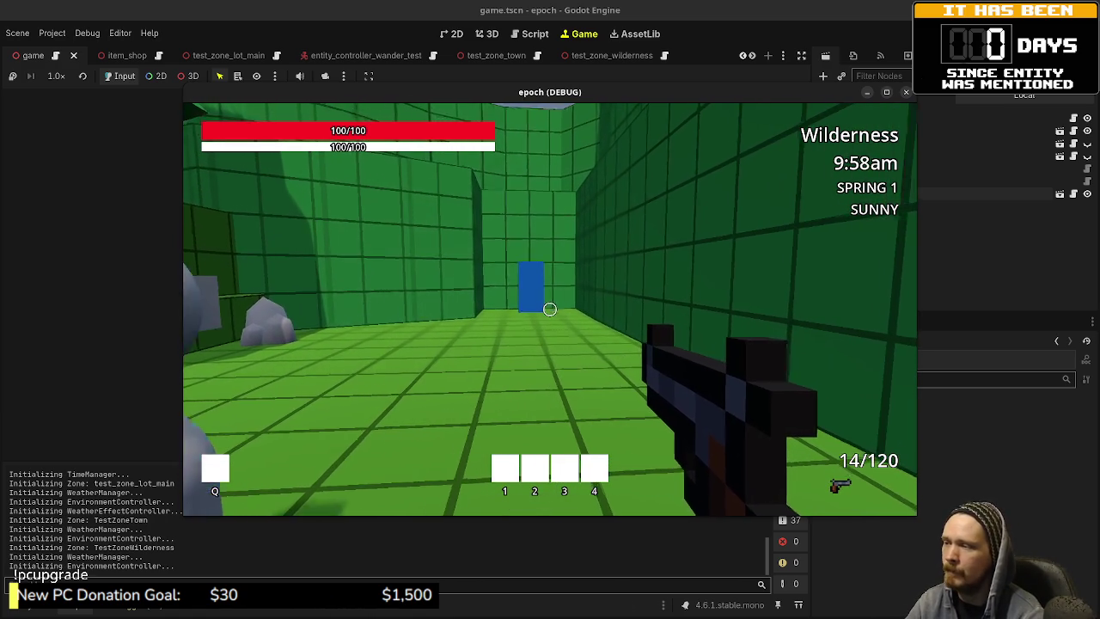
{"action": "key", "text": "w"}
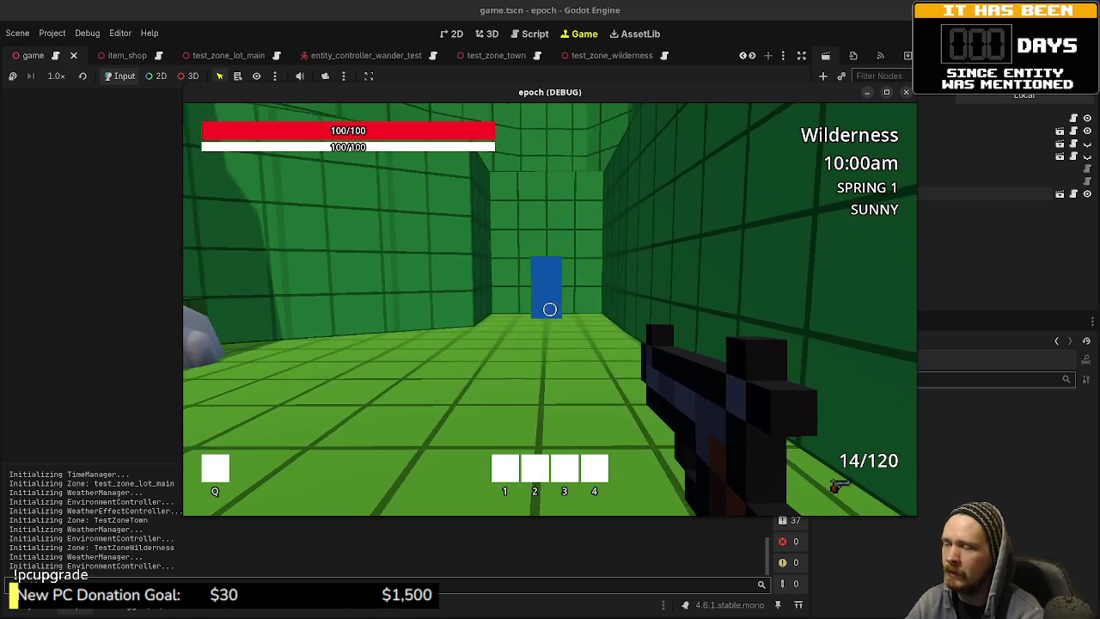
{"action": "key", "text": "w"}
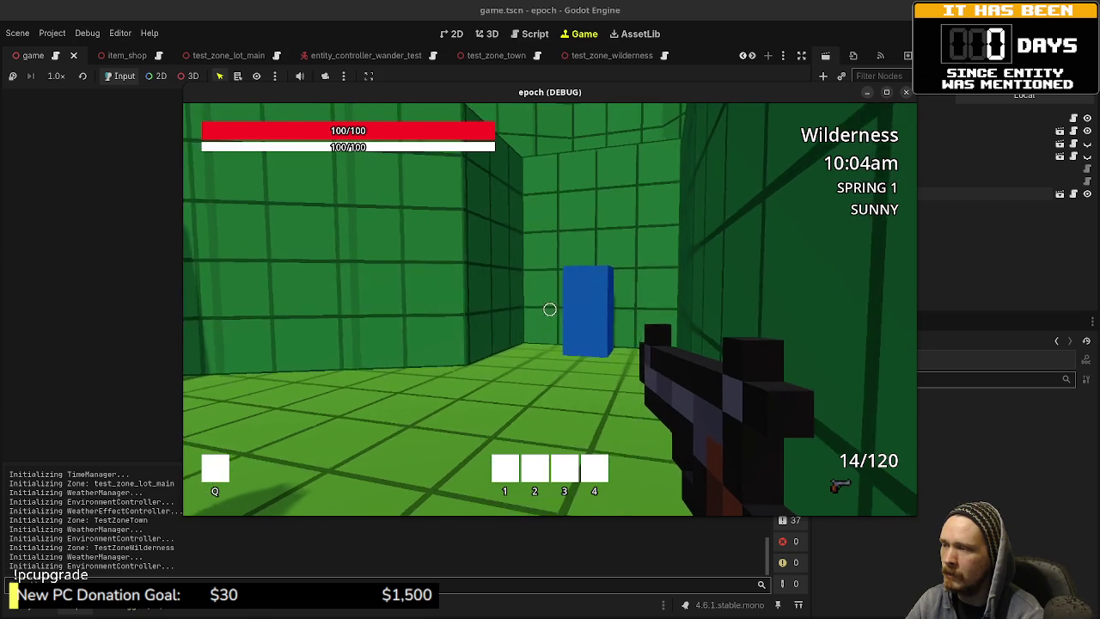
Step: Walk up to the blue door and through it into the Dungeon
{"action": "key", "text": "w"}
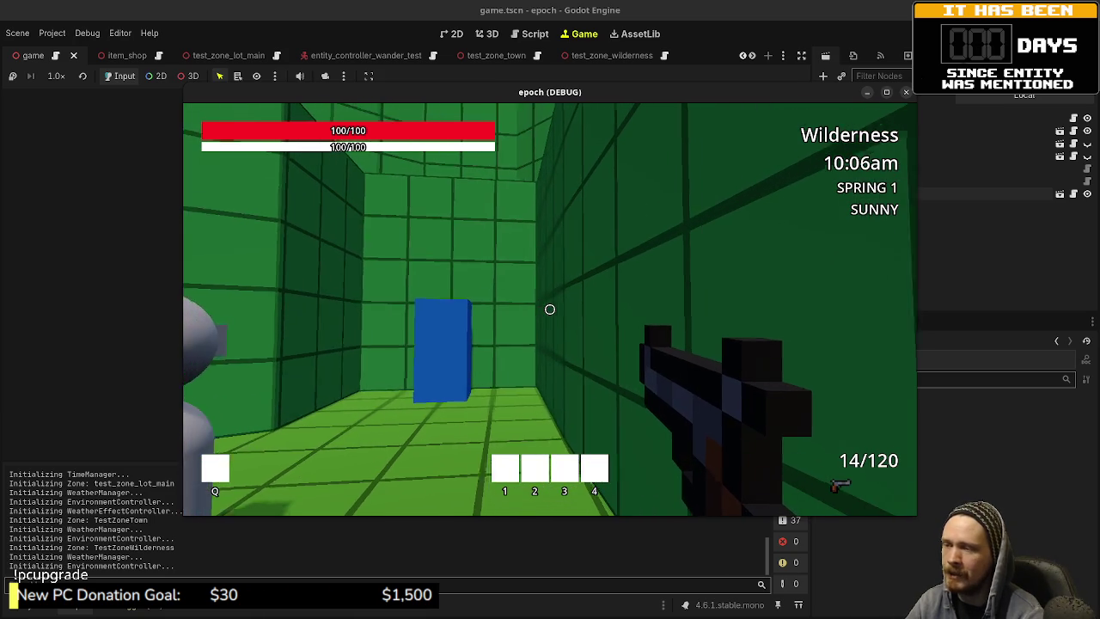
{"action": "key", "text": "w"}
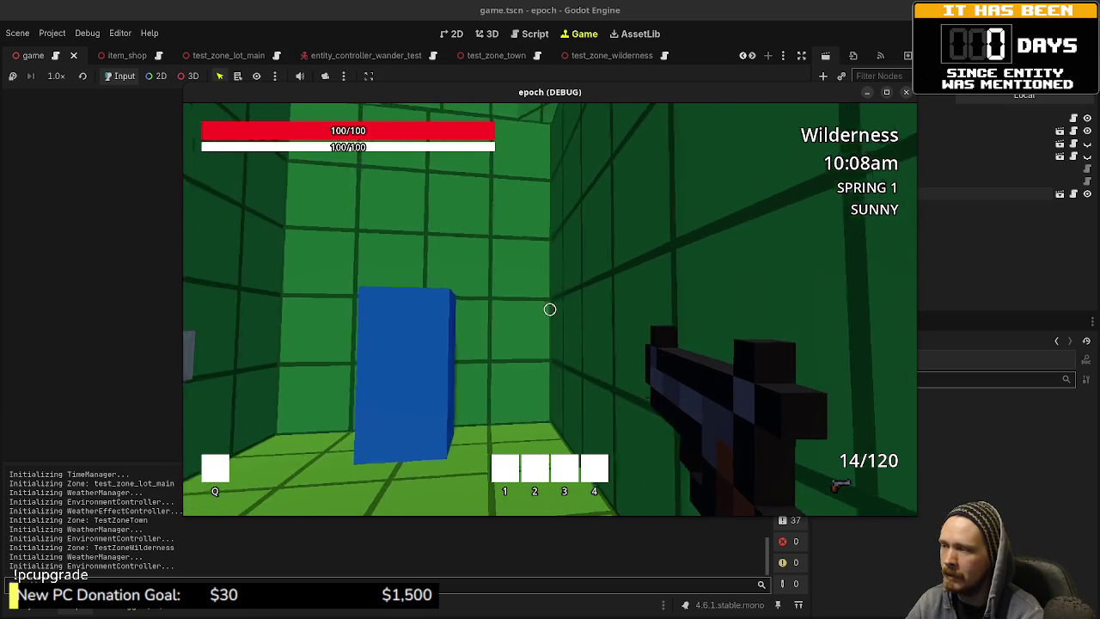
{"action": "key", "text": "w"}
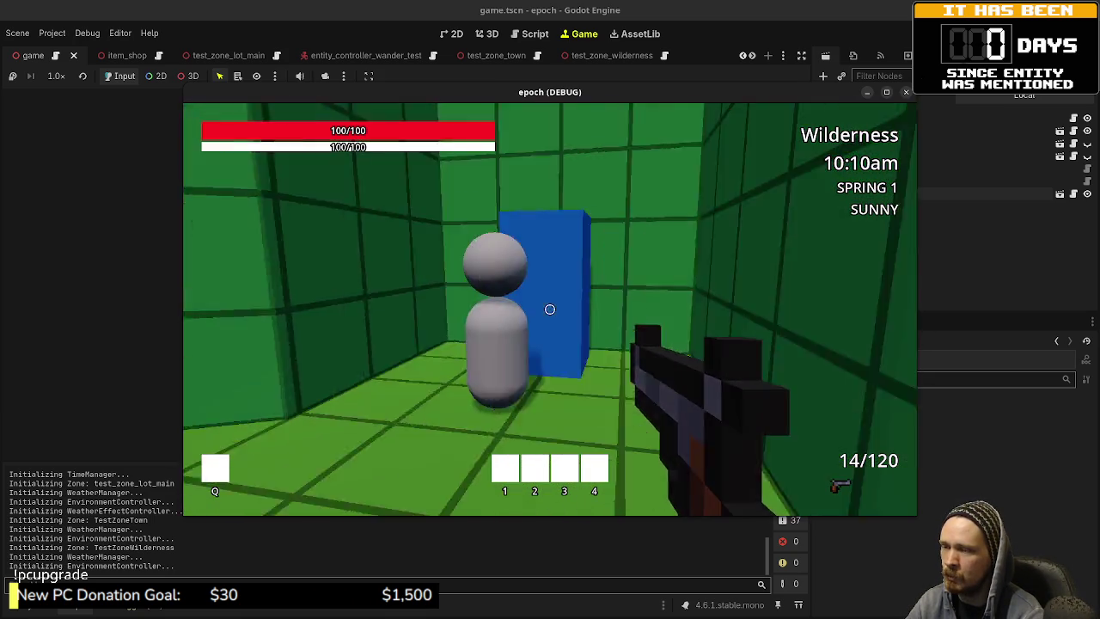
{"action": "key", "text": "w"}
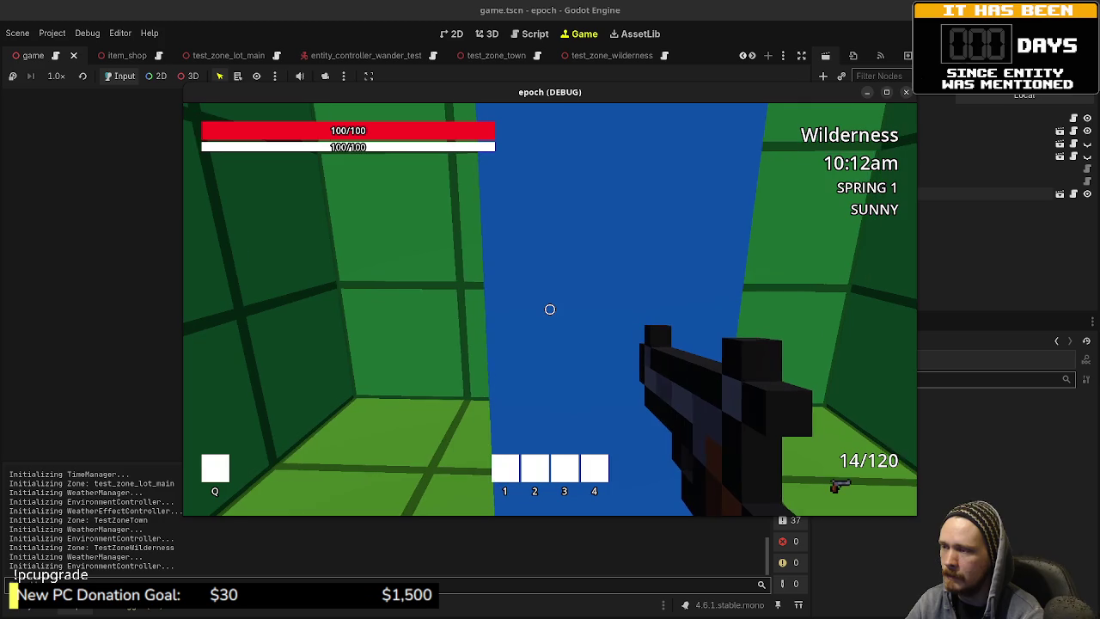
{"action": "key", "text": "w"}
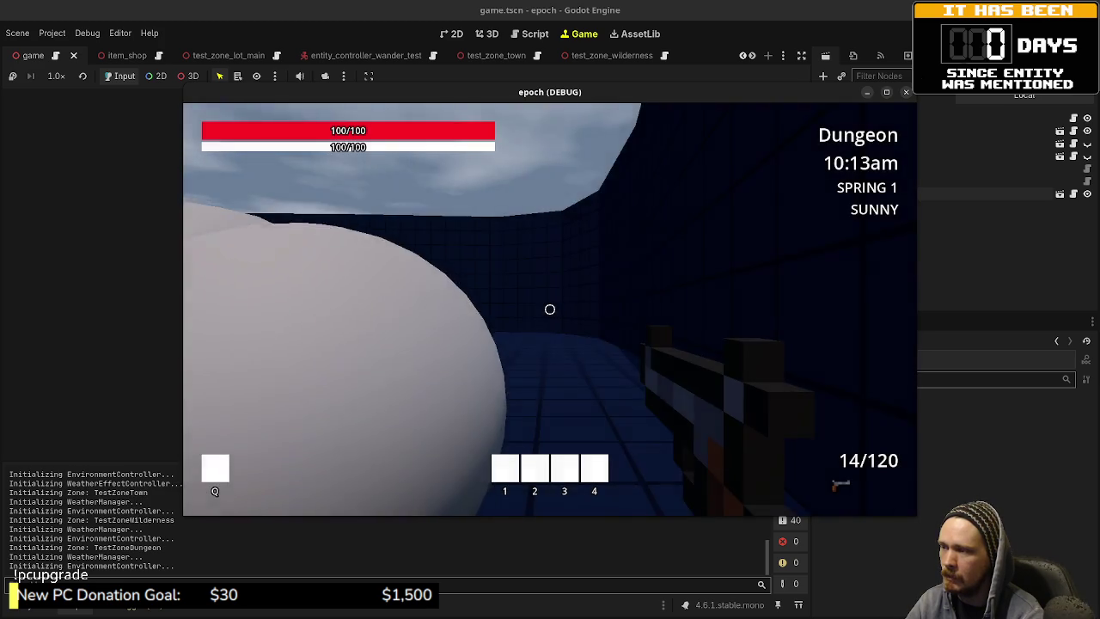
Step: Move near the NPC, fire two shots, and return to the Wilderness through the blue door
{"action": "key", "text": "s"}
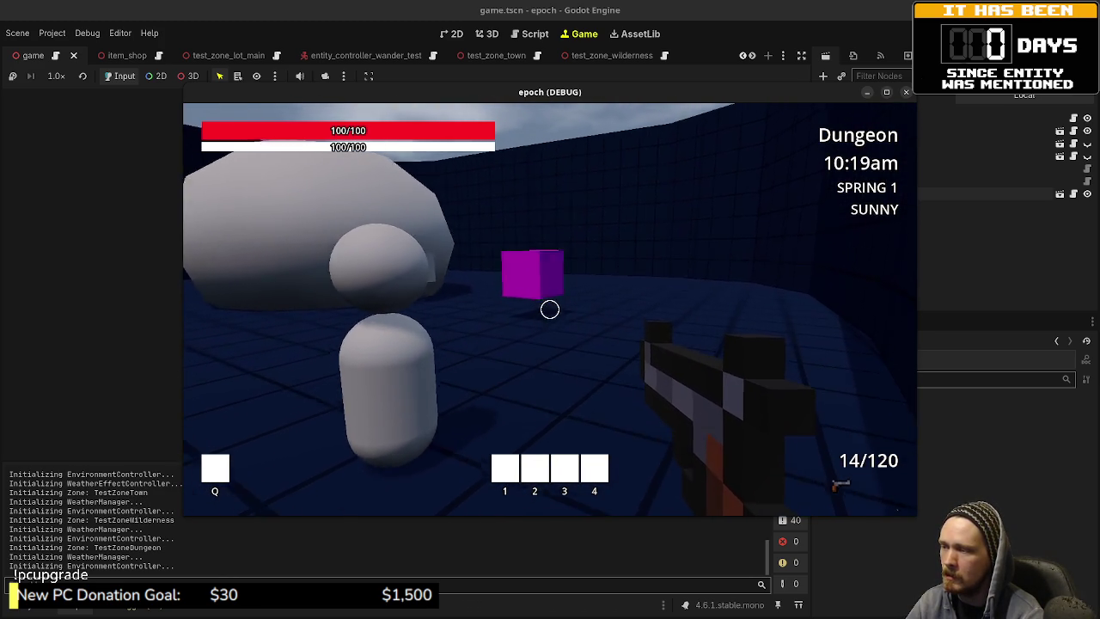
{"action": "key", "text": "w"}
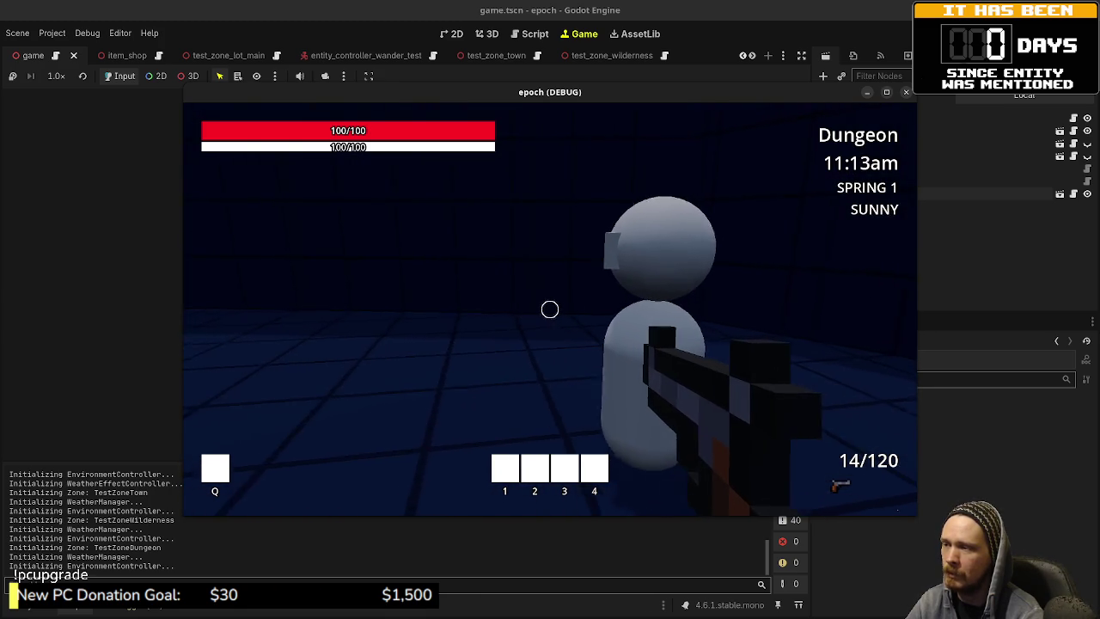
{"action": "left_click", "coordinate": [550, 310]}
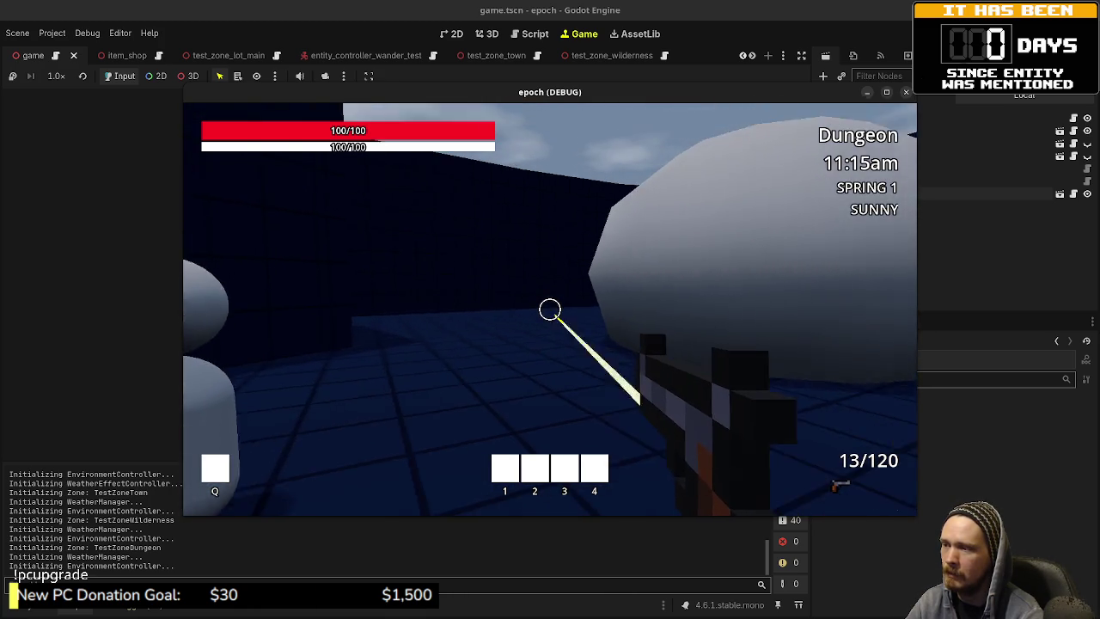
{"action": "left_click", "coordinate": [550, 310]}
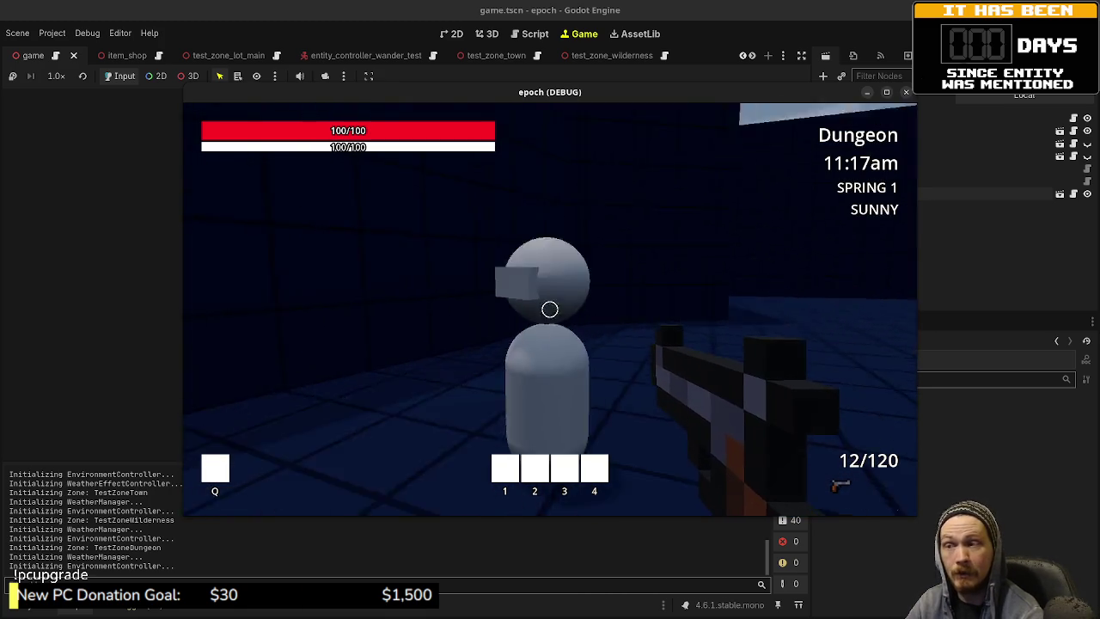
{"action": "mouse_move", "coordinate": [550, 309]}
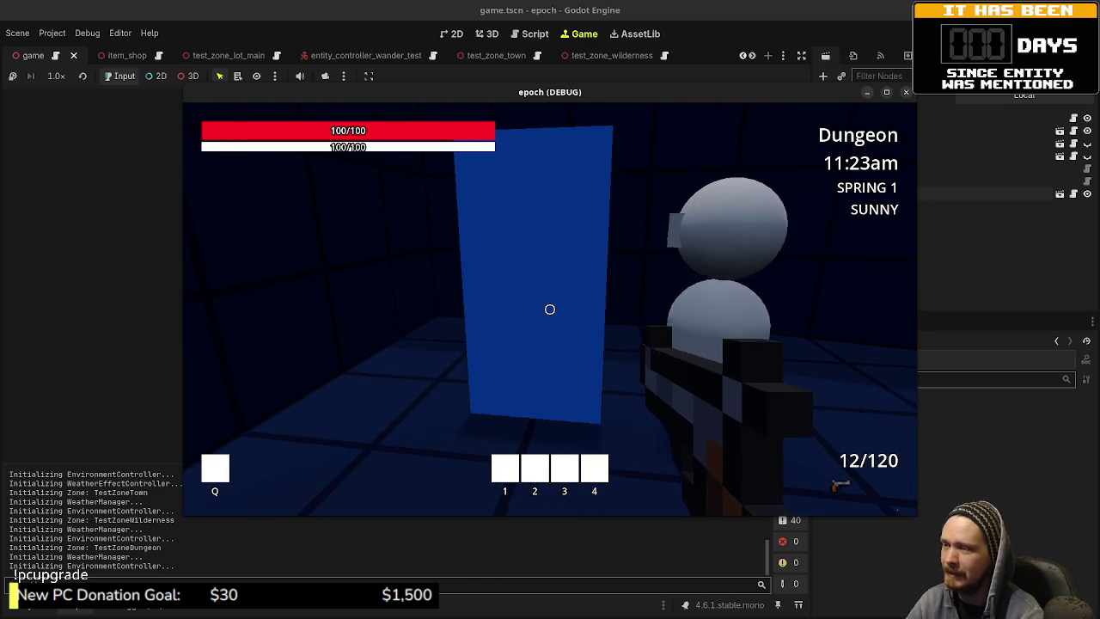
{"action": "key", "text": "w"}
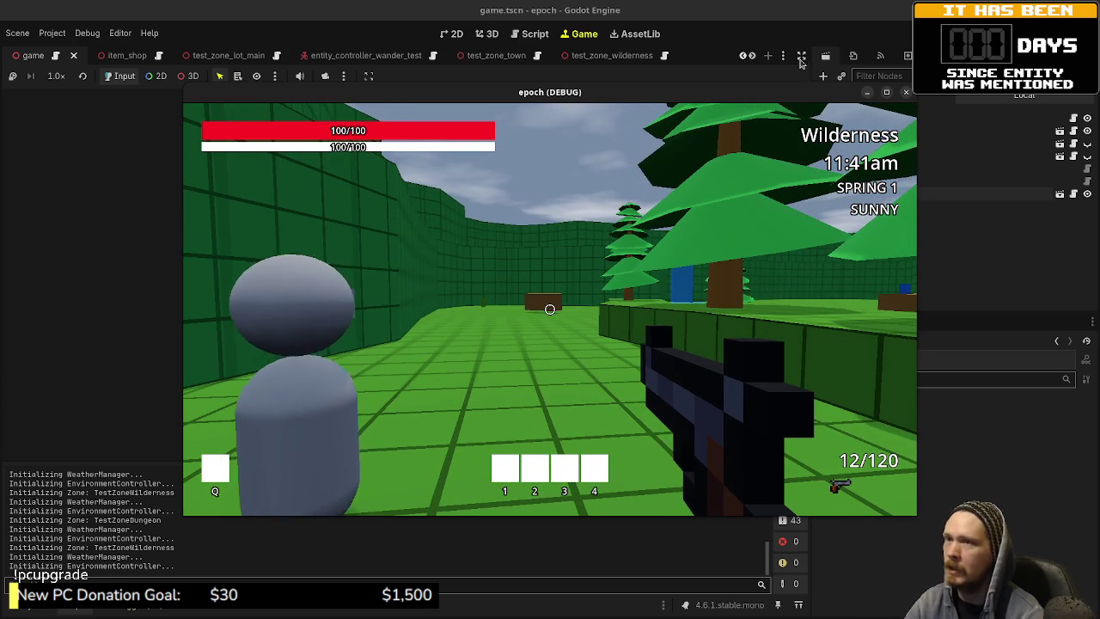
Step: Move the game window aside and open entity_wander_test.gd in the Script editor
{"action": "left_click_drag", "start_coordinate": [755, 98], "coordinate": [1099, 146]}
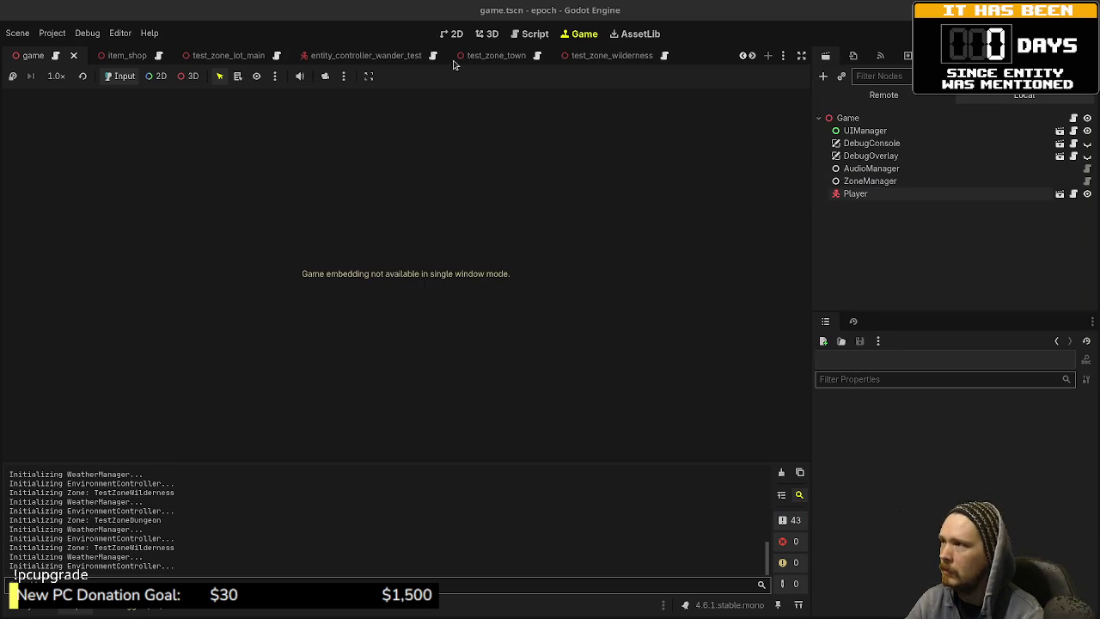
{"action": "left_click", "coordinate": [514, 34]}
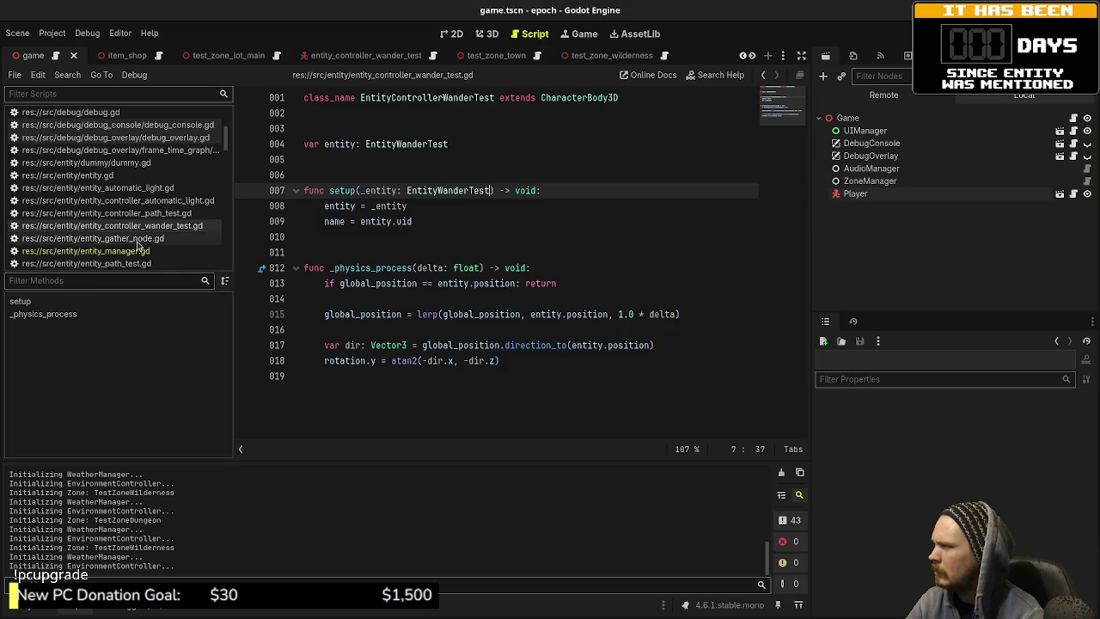
{"action": "scroll", "coordinate": [135, 207], "scroll_direction": "down", "scroll_amount": 2}
{"action": "scroll", "coordinate": [135, 207], "scroll_direction": "down", "scroll_amount": 4}
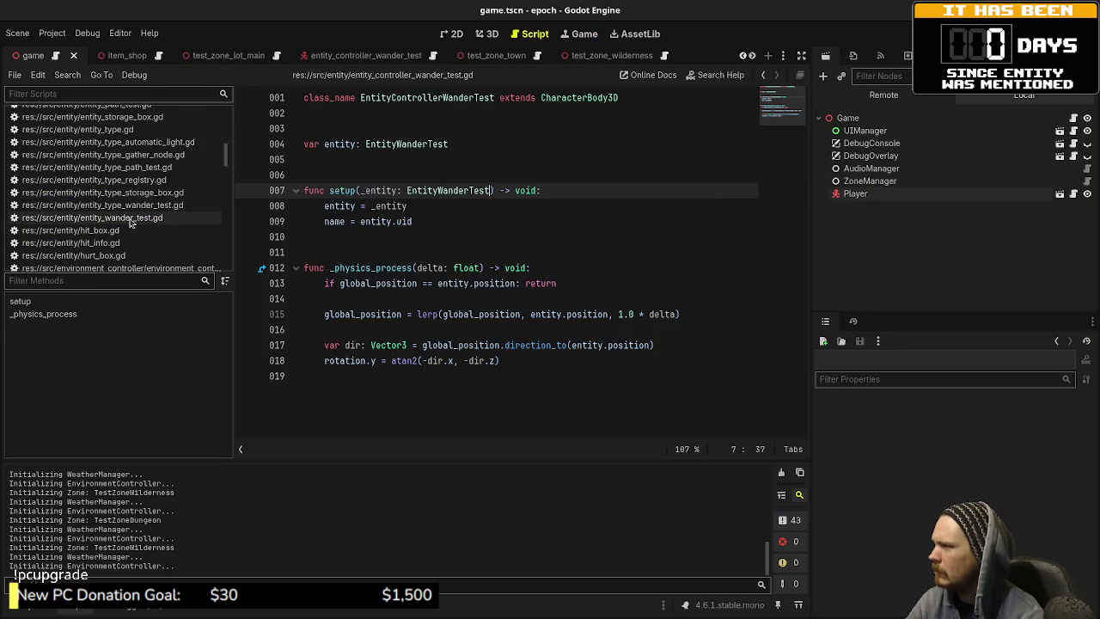
{"action": "left_click", "coordinate": [139, 220]}
Step: Scroll through the script's second wilderness block of return path entries
{"action": "scroll", "coordinate": [516, 258], "scroll_direction": "down", "scroll_amount": 4}
{"action": "scroll", "coordinate": [534, 257], "scroll_direction": "up", "scroll_amount": 13}
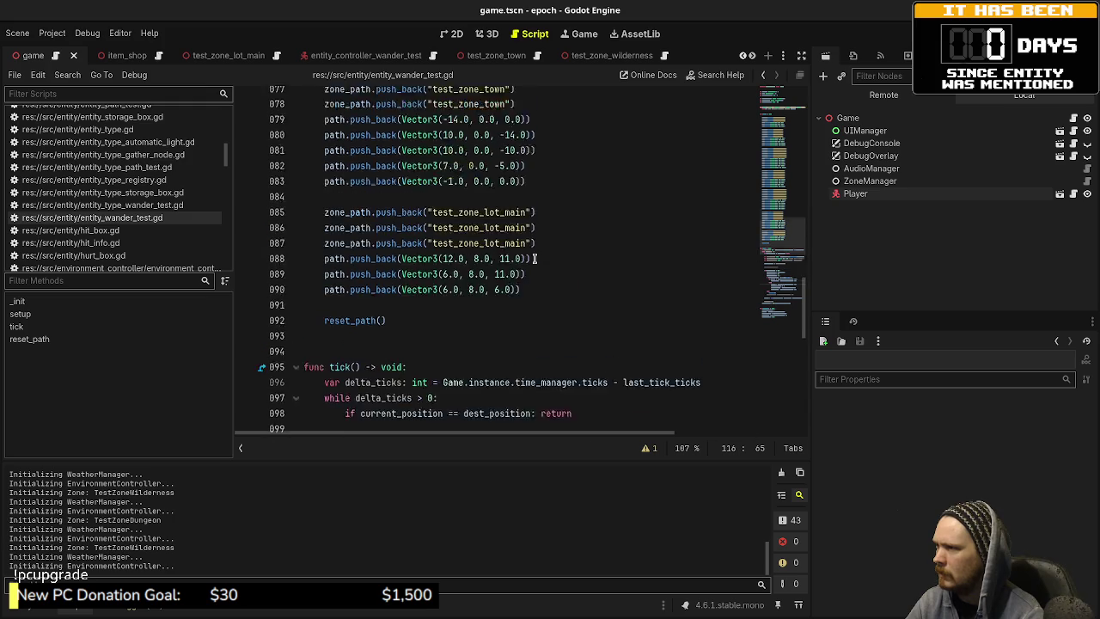
{"action": "scroll", "coordinate": [534, 258], "scroll_direction": "up", "scroll_amount": 2}
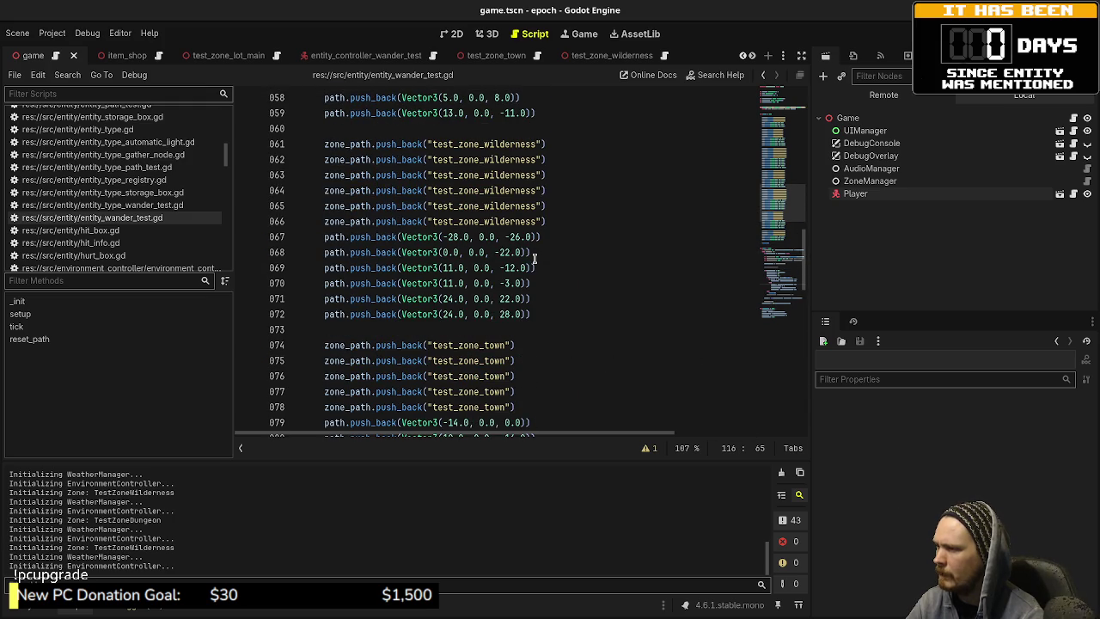
{"action": "scroll", "coordinate": [534, 258], "scroll_direction": "up", "scroll_amount": 2}
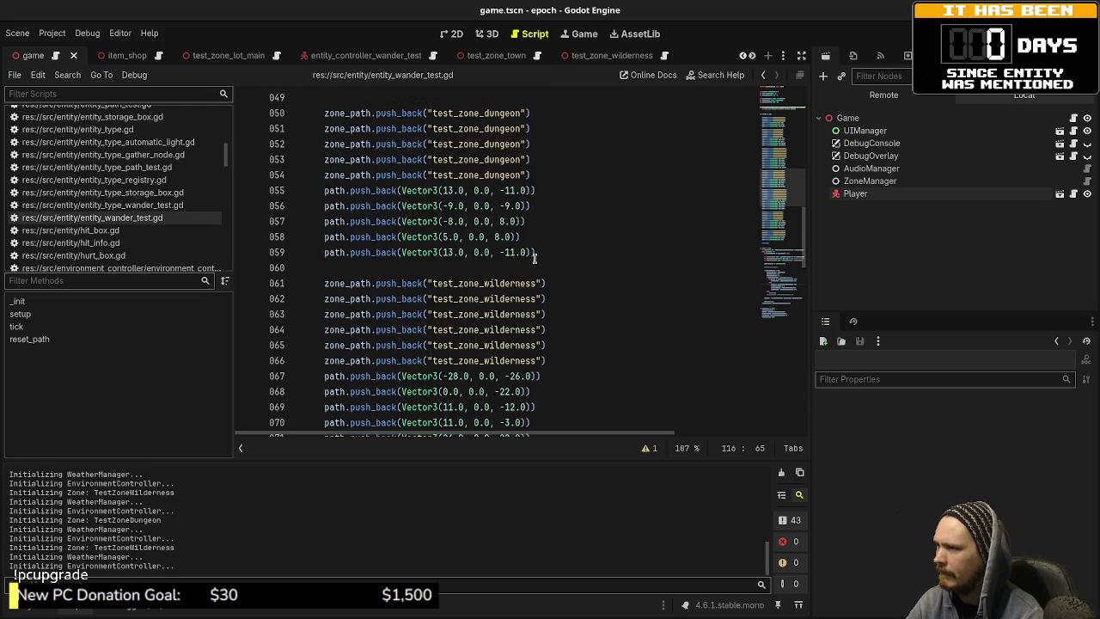
{"action": "scroll", "coordinate": [534, 258], "scroll_direction": "up", "scroll_amount": 2}
{"action": "scroll", "coordinate": [533, 258], "scroll_direction": "up", "scroll_amount": 1}
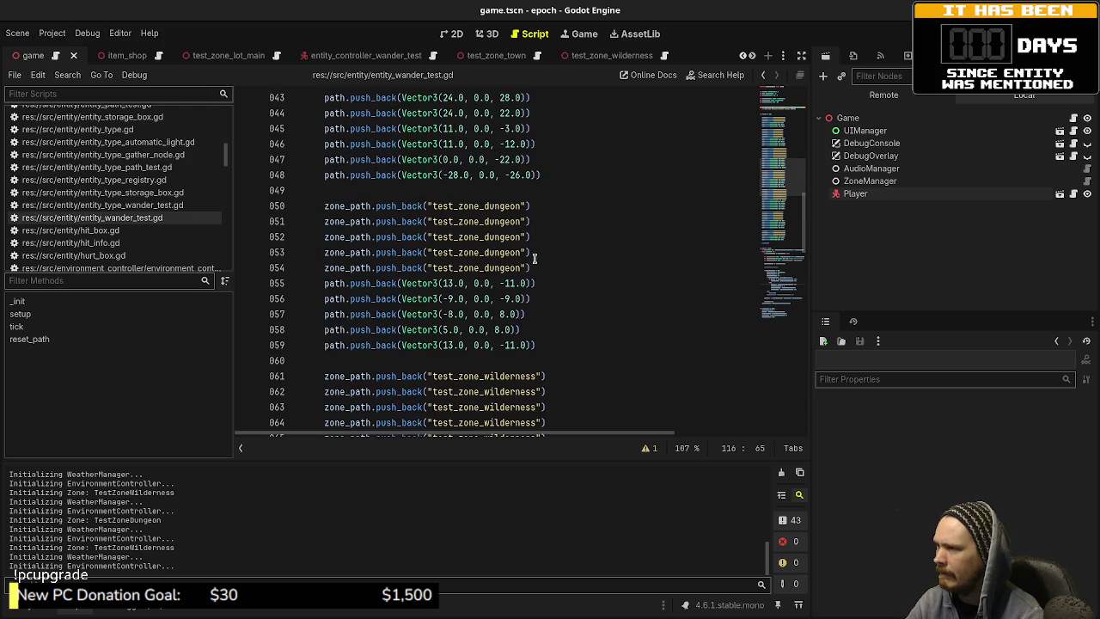
{"action": "scroll", "coordinate": [534, 258], "scroll_direction": "up", "scroll_amount": 2}
{"action": "scroll", "coordinate": [534, 258], "scroll_direction": "up", "scroll_amount": 3}
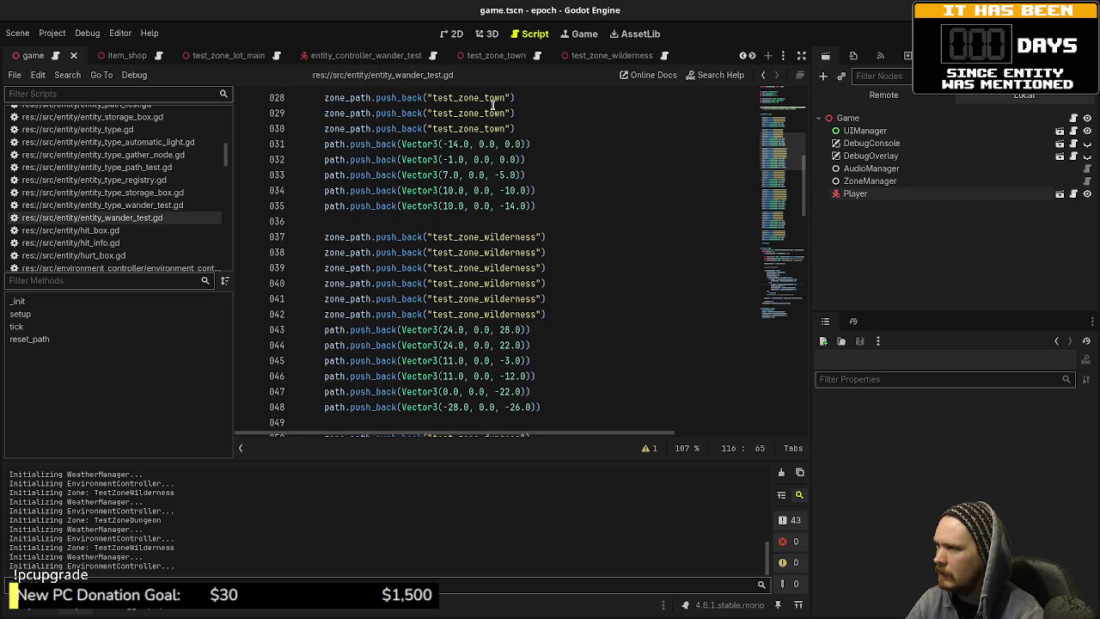
{"action": "scroll", "coordinate": [478, 204], "scroll_direction": "down", "scroll_amount": 8}
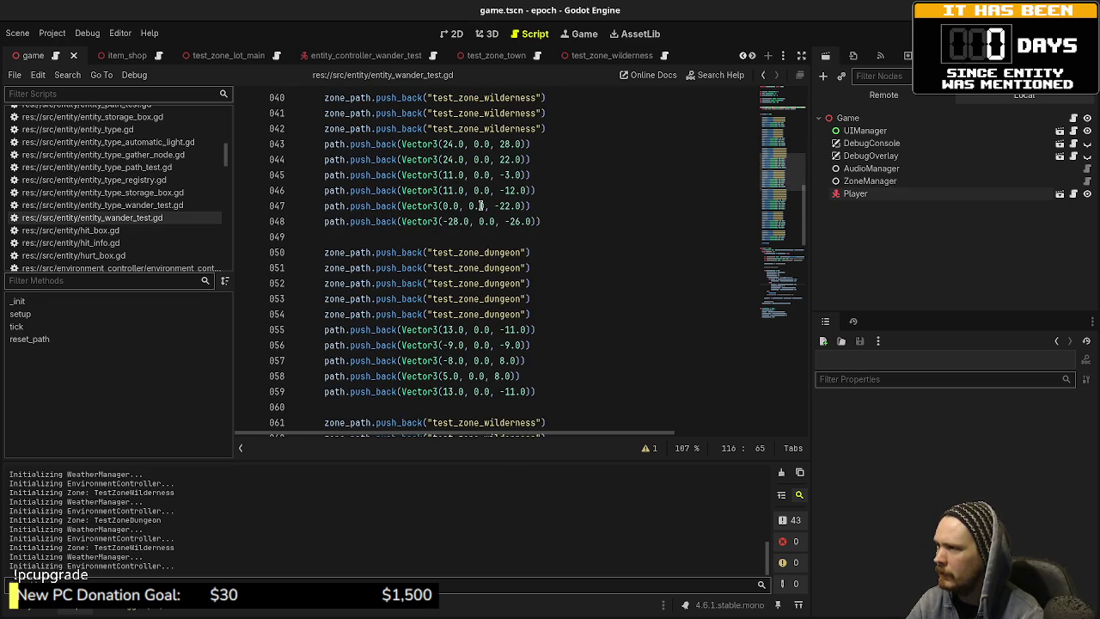
{"action": "scroll", "coordinate": [481, 206], "scroll_direction": "down", "scroll_amount": 3}
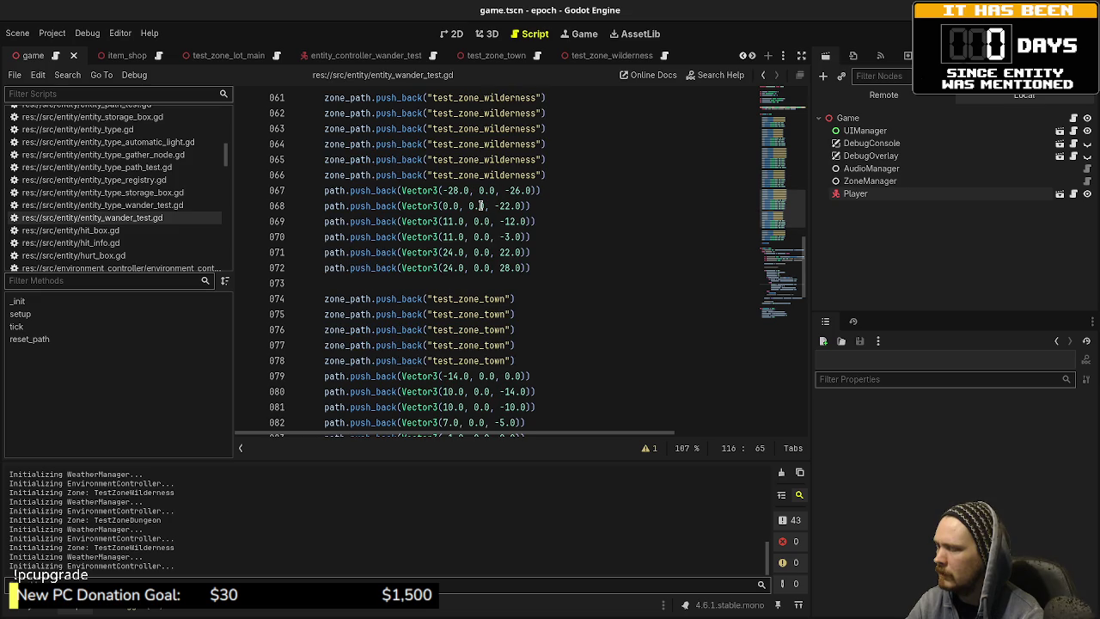
{"action": "scroll", "coordinate": [481, 205], "scroll_direction": "down", "scroll_amount": 1}
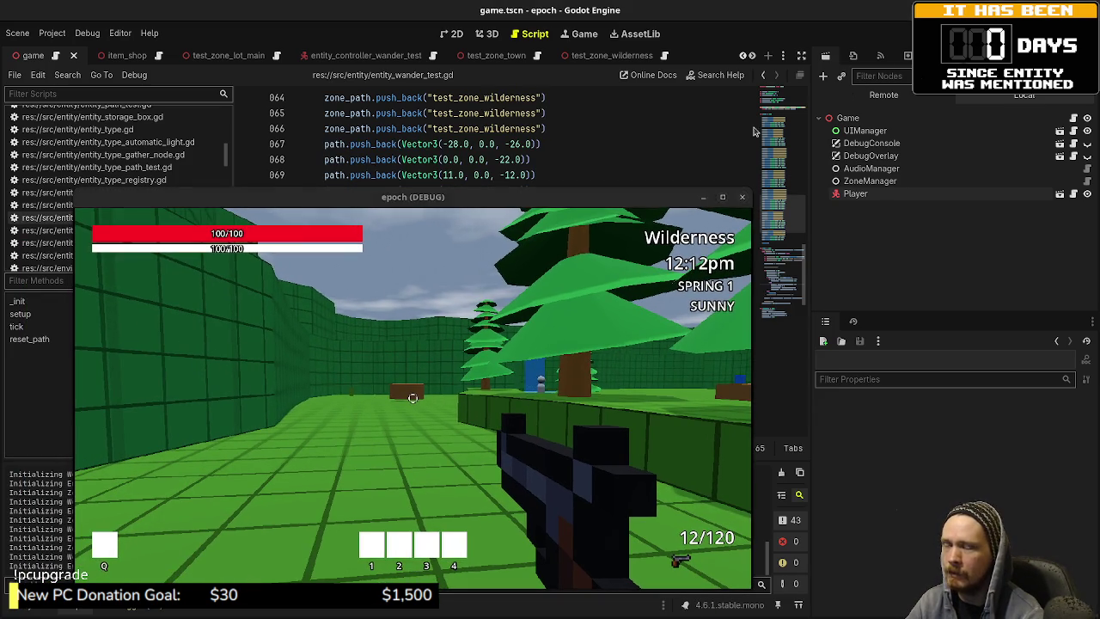
Step: Scroll through setup() reviewing the lot, town, wilderness and dungeon path lists
{"action": "scroll", "coordinate": [514, 262], "scroll_direction": "up", "scroll_amount": 10}
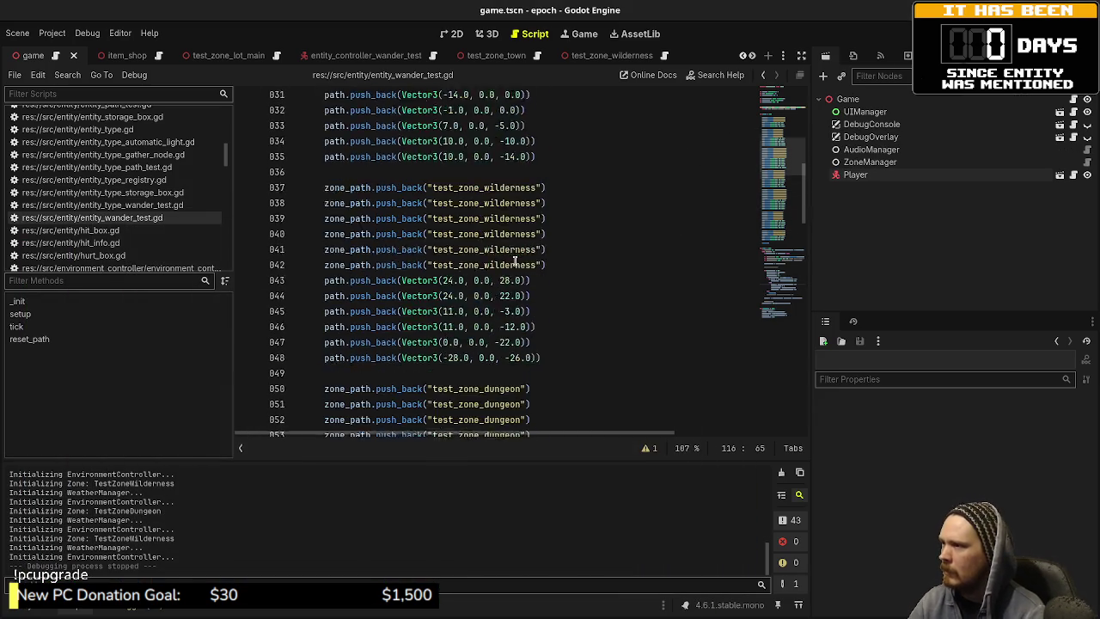
{"action": "scroll", "coordinate": [514, 263], "scroll_direction": "up", "scroll_amount": 7}
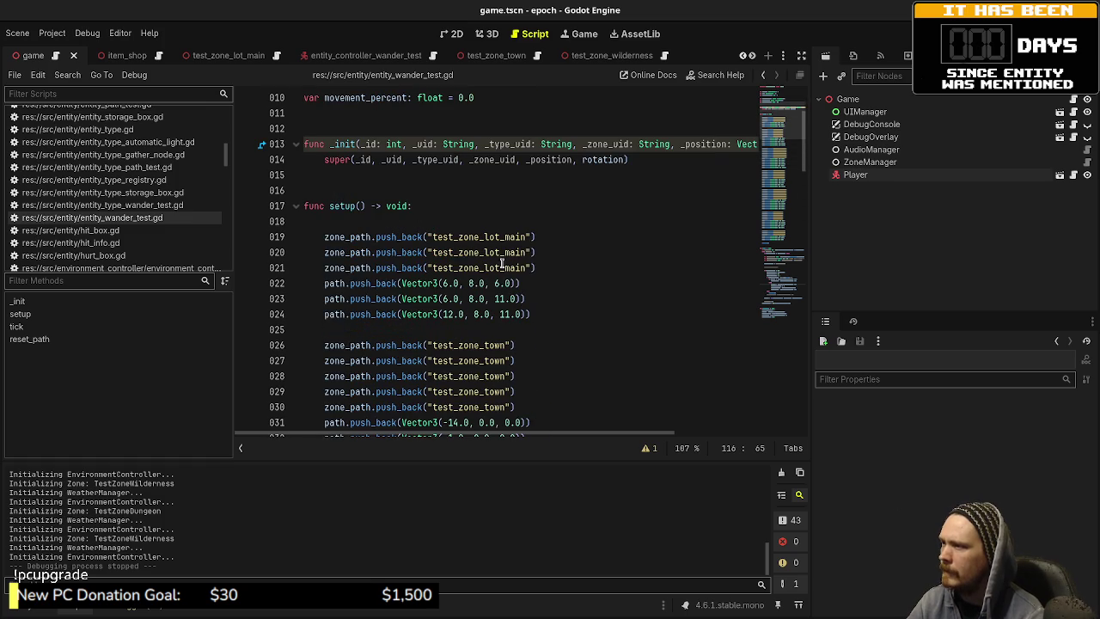
{"action": "scroll", "coordinate": [484, 309], "scroll_direction": "down", "scroll_amount": 2}
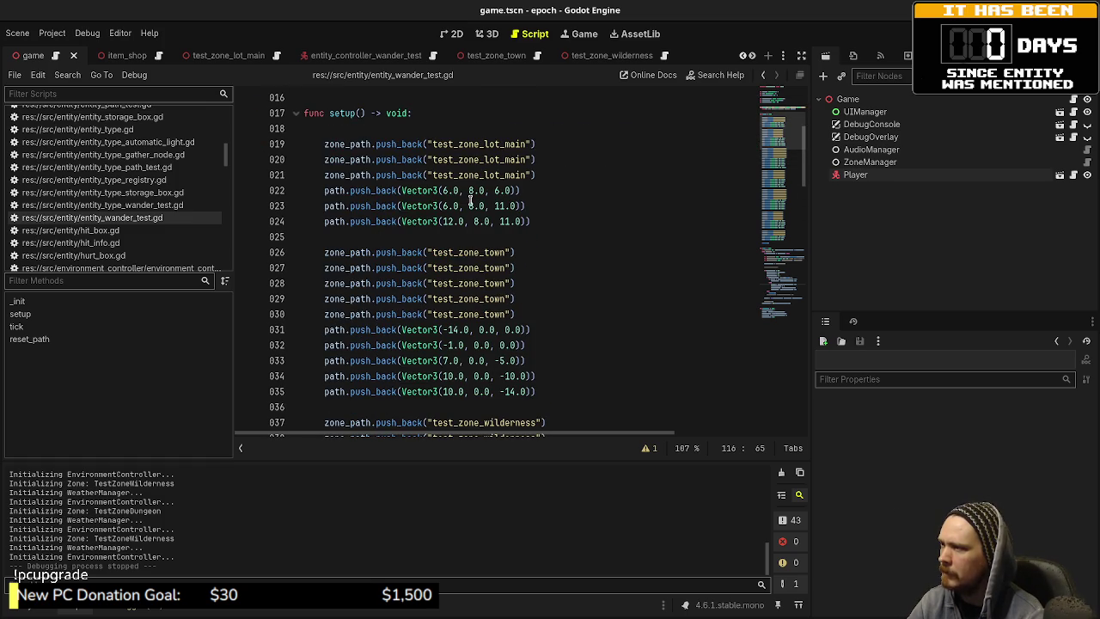
{"action": "scroll", "coordinate": [449, 220], "scroll_direction": "down", "scroll_amount": 1}
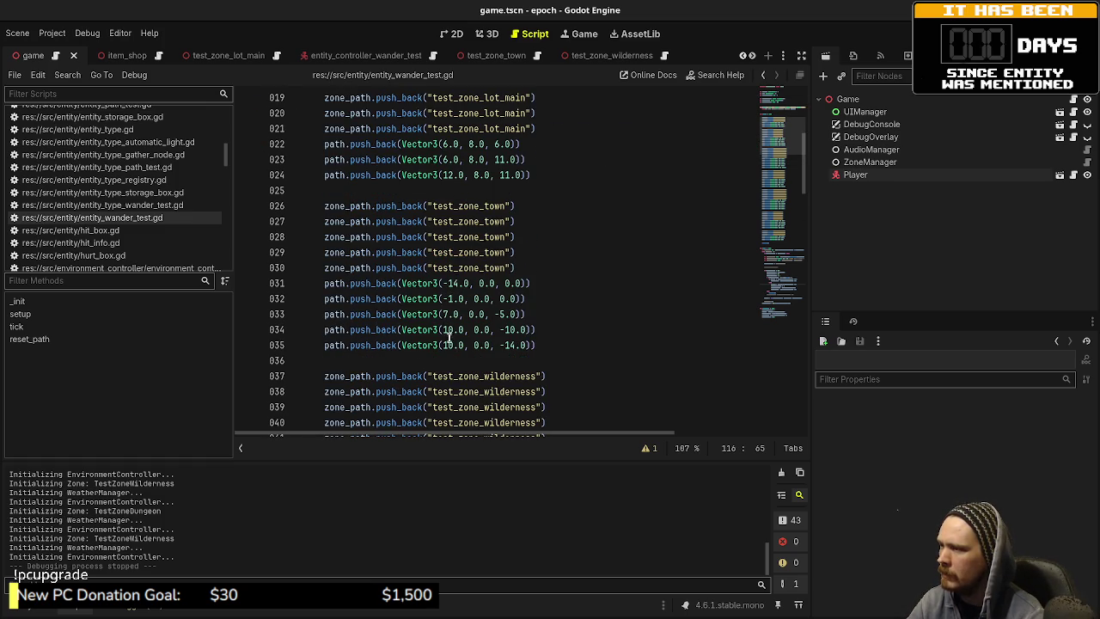
{"action": "scroll", "coordinate": [448, 342], "scroll_direction": "down", "scroll_amount": 4}
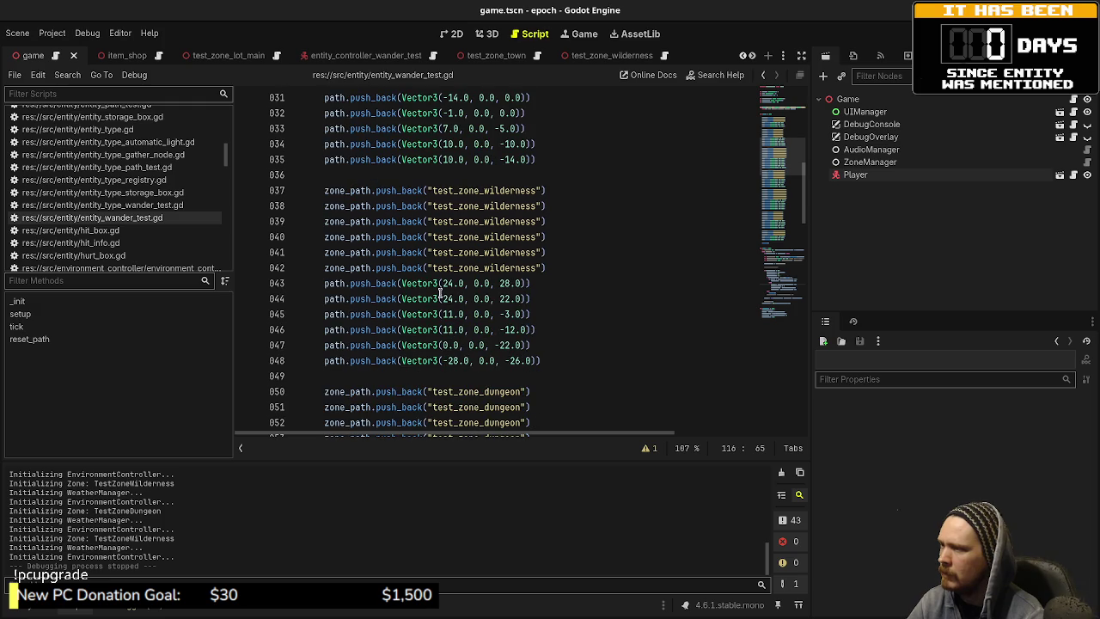
{"action": "scroll", "coordinate": [450, 362], "scroll_direction": "down", "scroll_amount": 2}
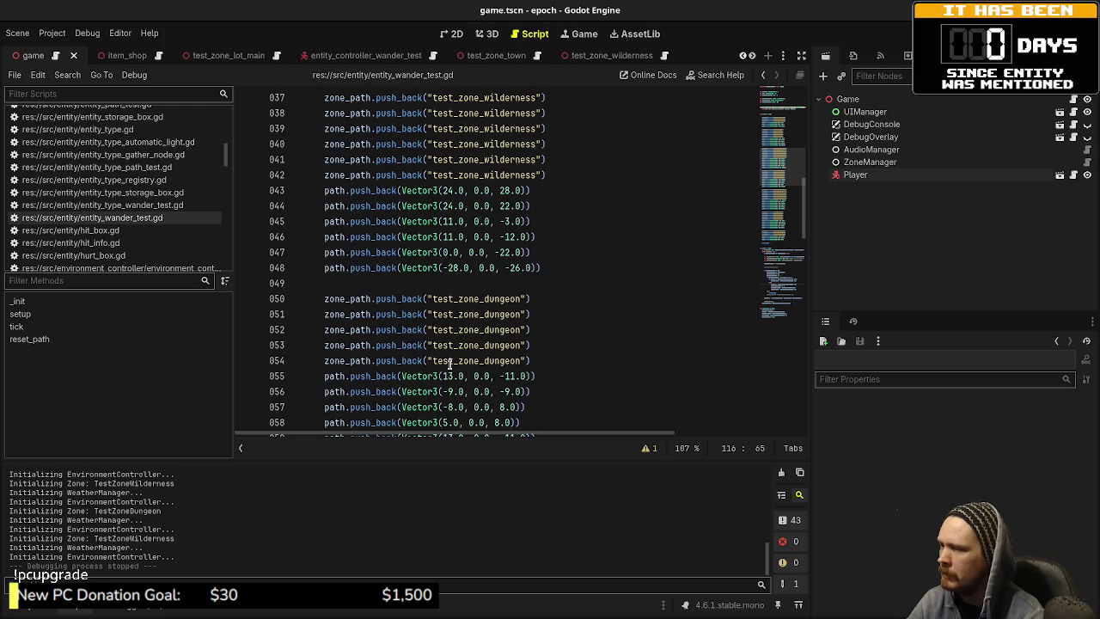
{"action": "scroll", "coordinate": [447, 357], "scroll_direction": "down", "scroll_amount": 2}
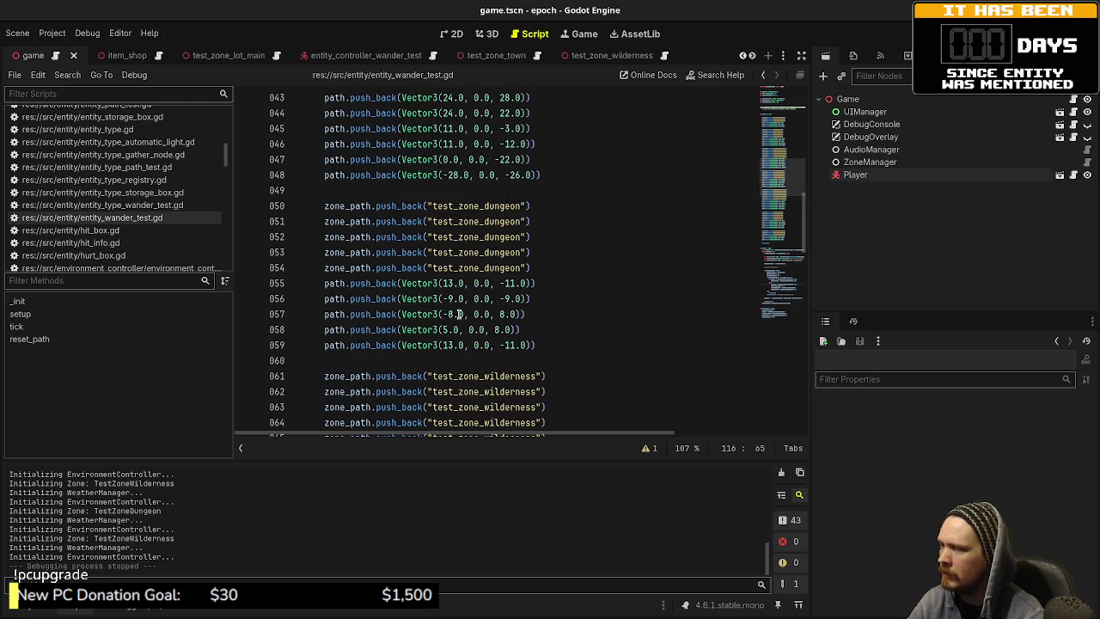
{"action": "scroll", "coordinate": [421, 303], "scroll_direction": "up", "scroll_amount": 2}
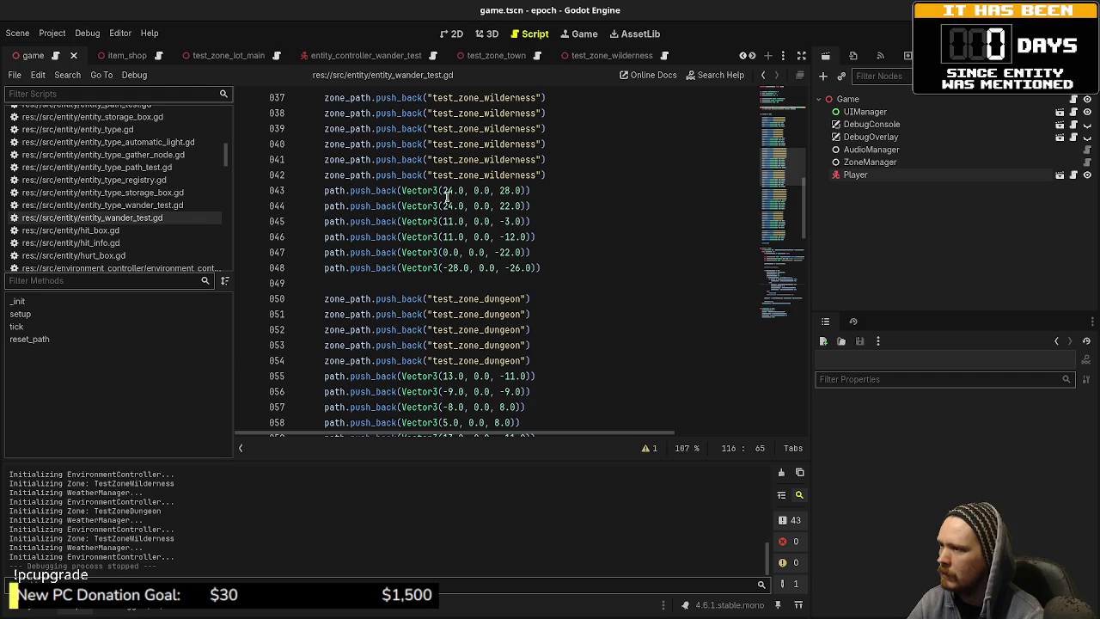
{"action": "scroll", "coordinate": [443, 251], "scroll_direction": "down", "scroll_amount": 5}
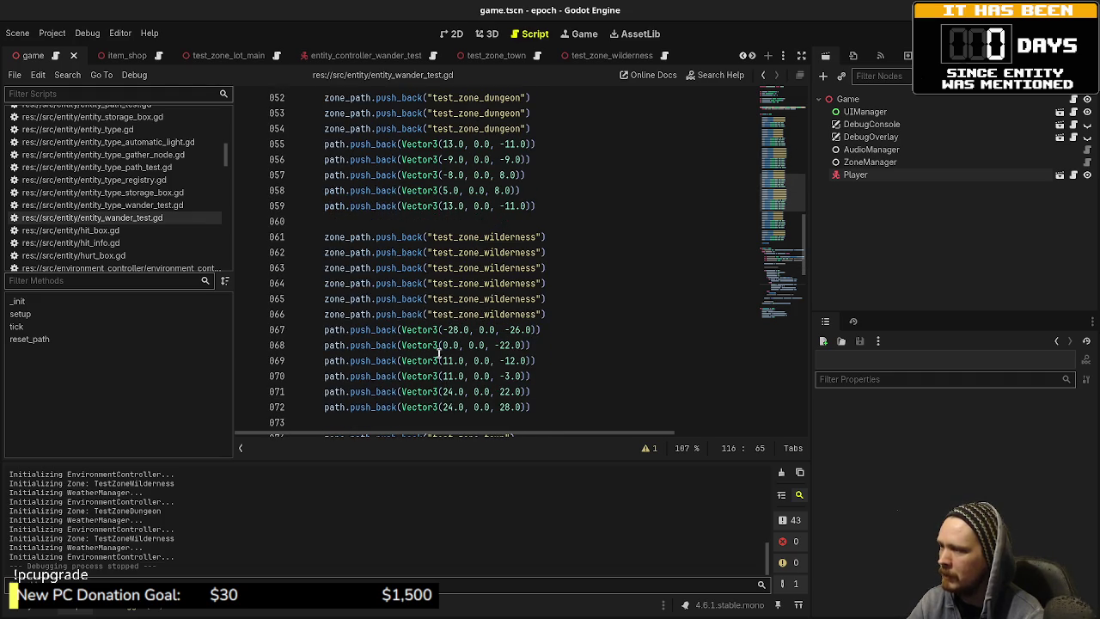
{"action": "scroll", "coordinate": [471, 327], "scroll_direction": "up", "scroll_amount": 2}
{"action": "scroll", "coordinate": [470, 319], "scroll_direction": "up", "scroll_amount": 7}
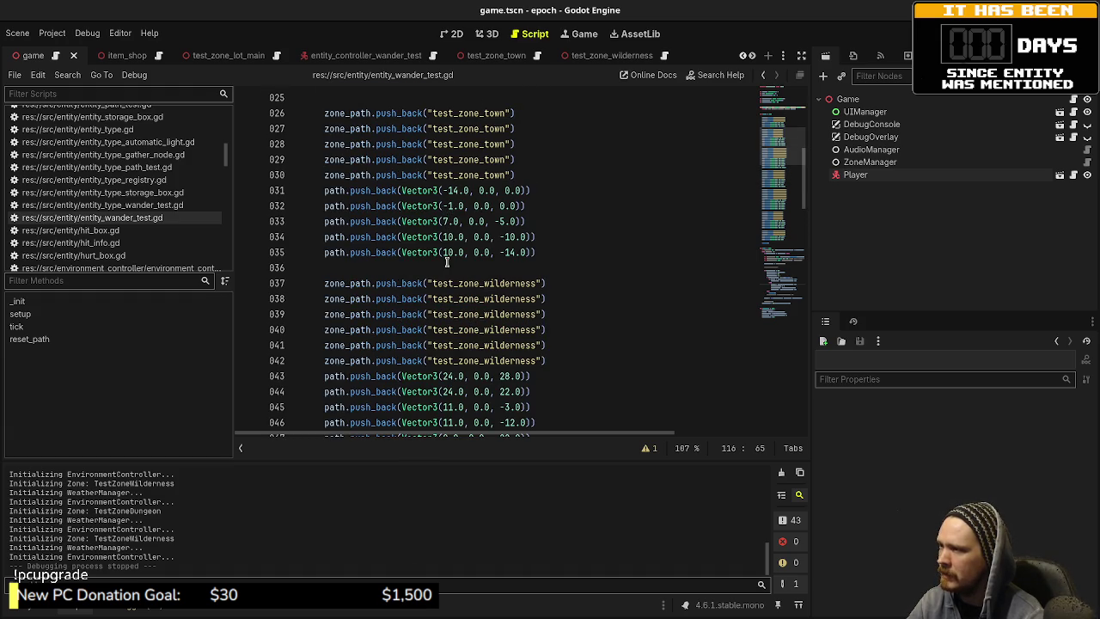
{"action": "scroll", "coordinate": [447, 262], "scroll_direction": "down", "scroll_amount": 4}
{"action": "scroll", "coordinate": [450, 275], "scroll_direction": "down", "scroll_amount": 5}
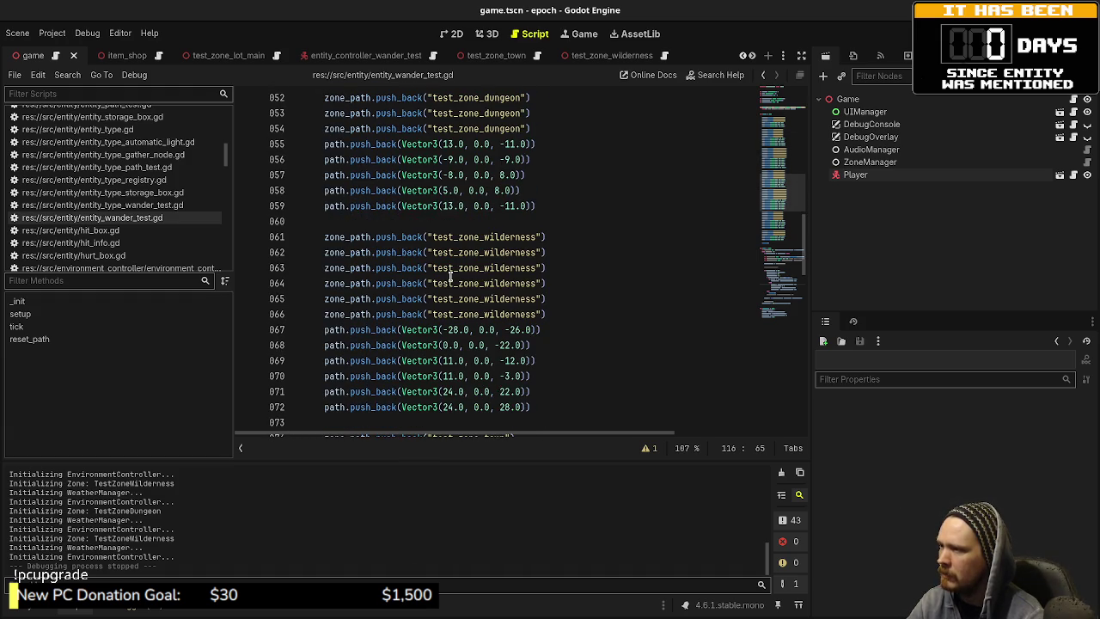
{"action": "scroll", "coordinate": [450, 276], "scroll_direction": "down", "scroll_amount": 4}
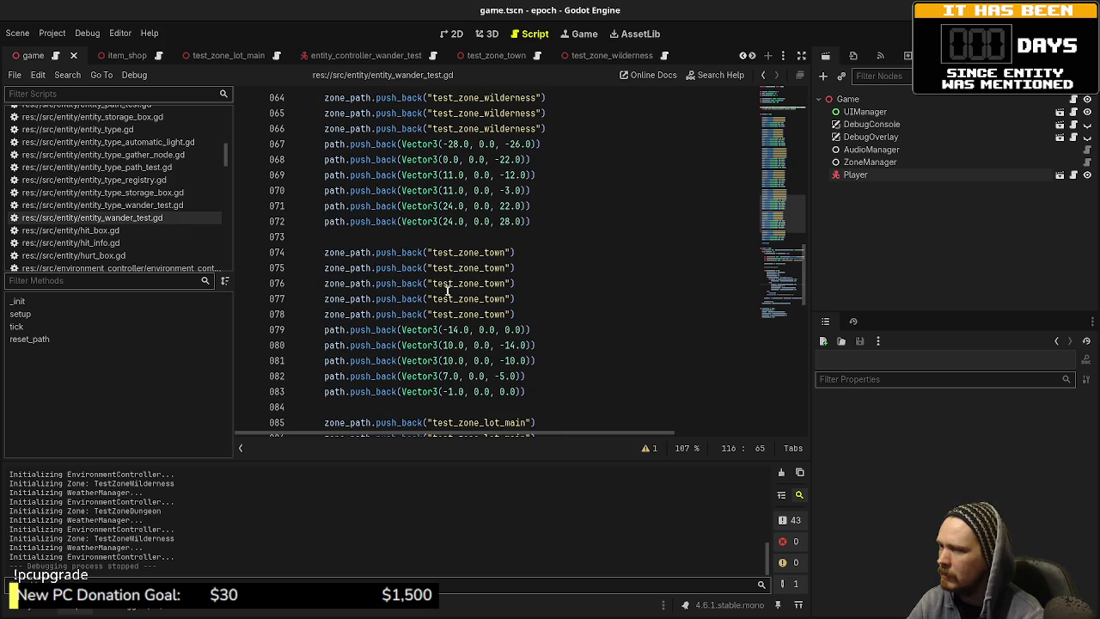
Step: Move the (-14.0, 0.0, 0.0) waypoint line to the end of the return town path
{"action": "left_click", "coordinate": [449, 330]}
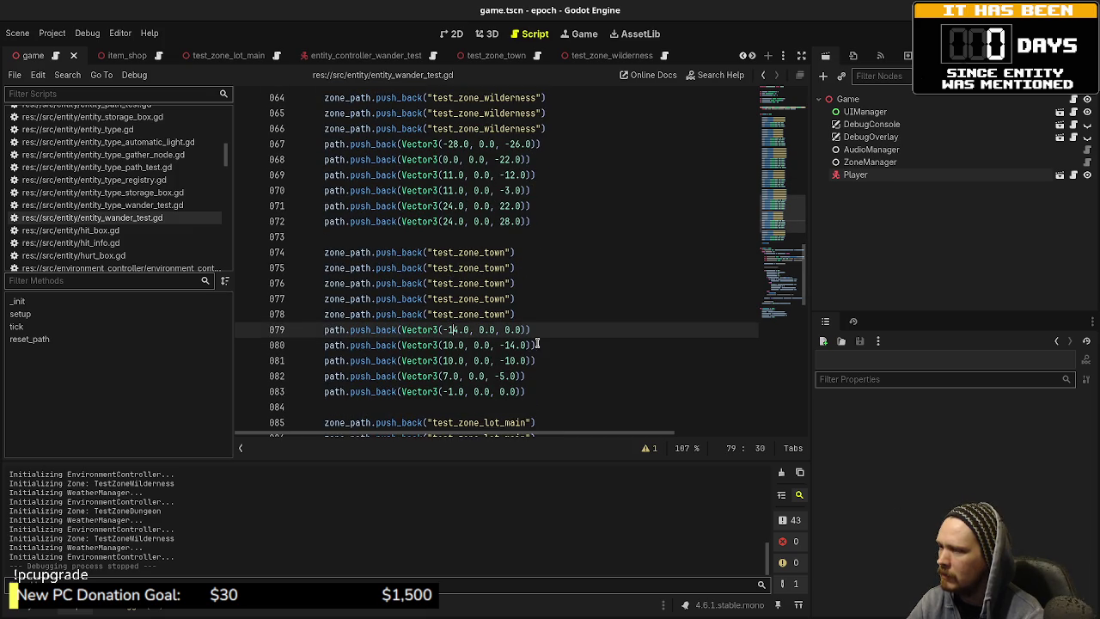
{"action": "key", "text": "alt+Down"}
{"action": "key", "text": "alt+Down"}
{"action": "key", "text": "alt+Down"}
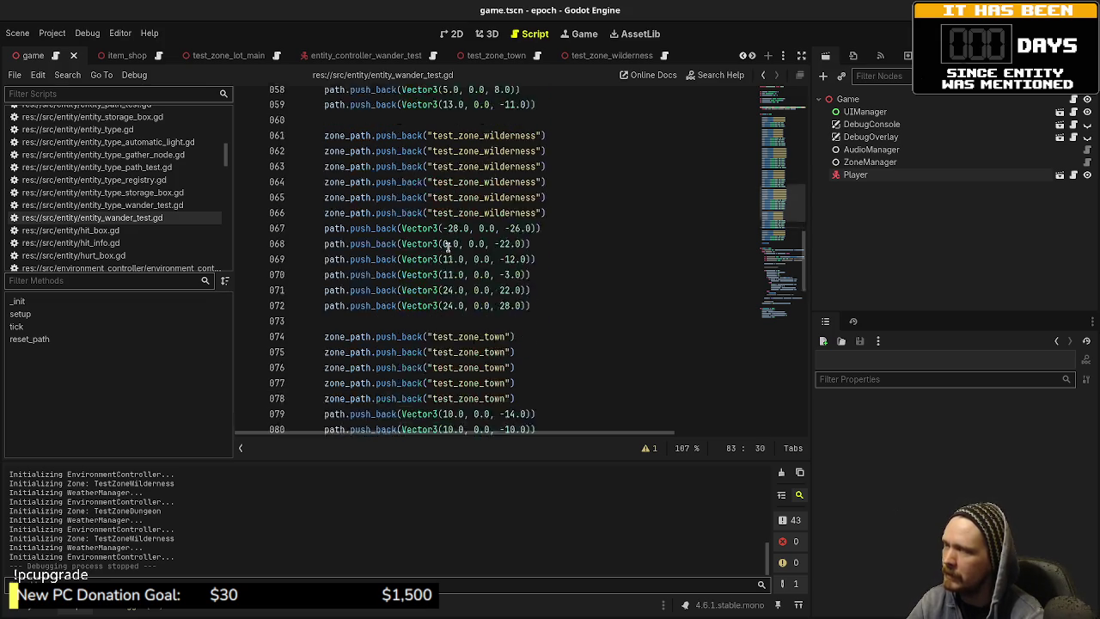
{"action": "scroll", "coordinate": [454, 275], "scroll_direction": "up", "scroll_amount": 6}
{"action": "scroll", "coordinate": [454, 262], "scroll_direction": "up", "scroll_amount": 7}
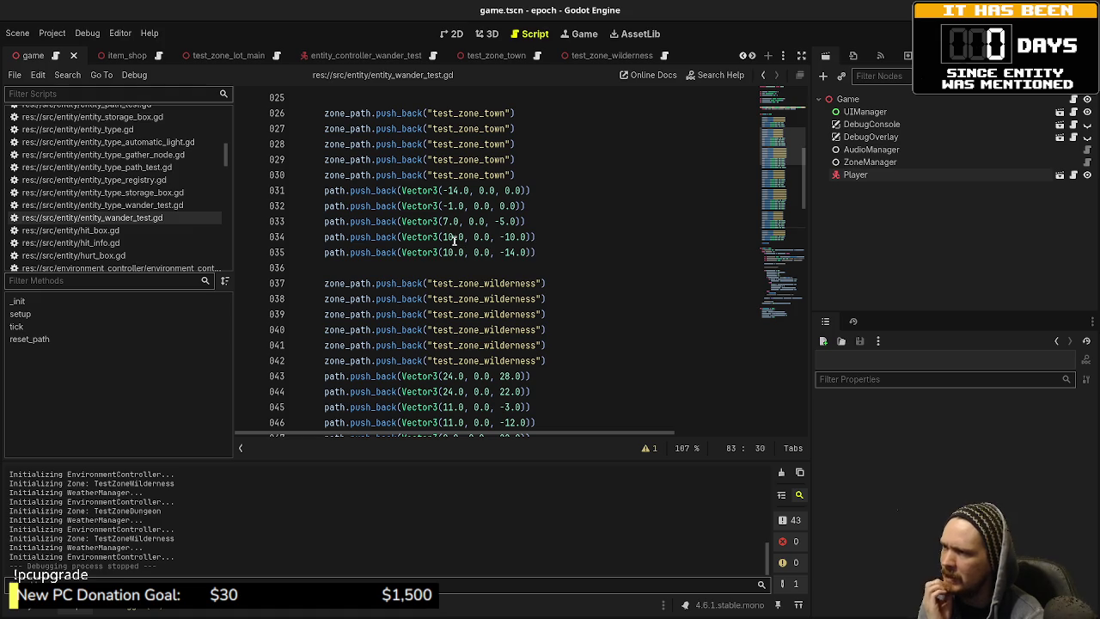
{"action": "scroll", "coordinate": [551, 238], "scroll_direction": "down", "scroll_amount": 10}
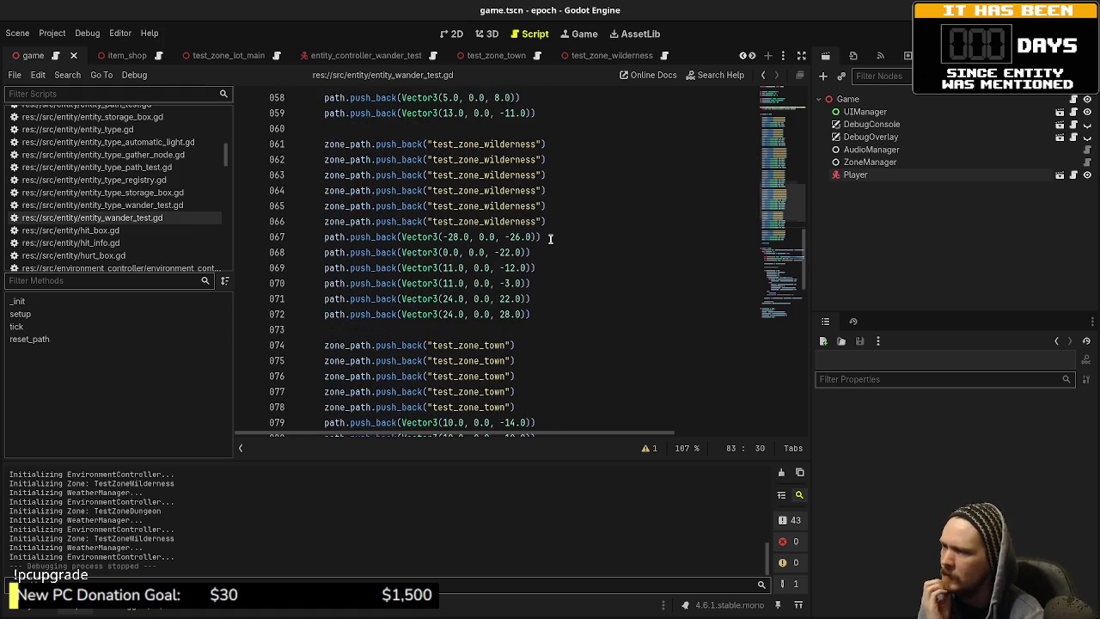
{"action": "scroll", "coordinate": [550, 238], "scroll_direction": "down", "scroll_amount": 1}
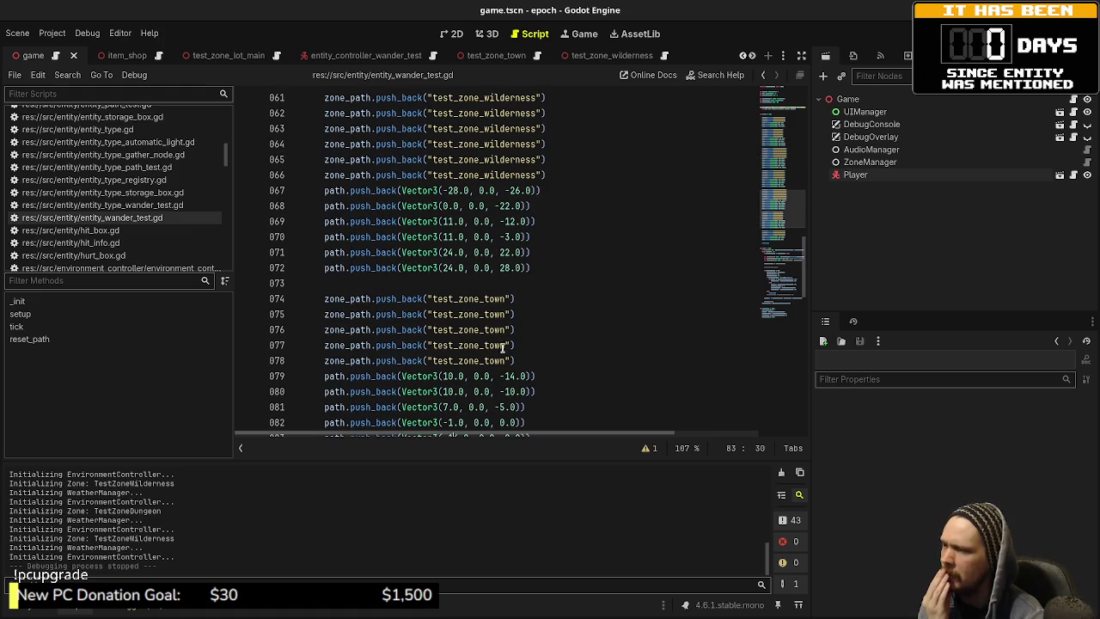
Step: Review the reordered waypoints and run the project with F5
{"action": "scroll", "coordinate": [571, 381], "scroll_direction": "down", "scroll_amount": 3}
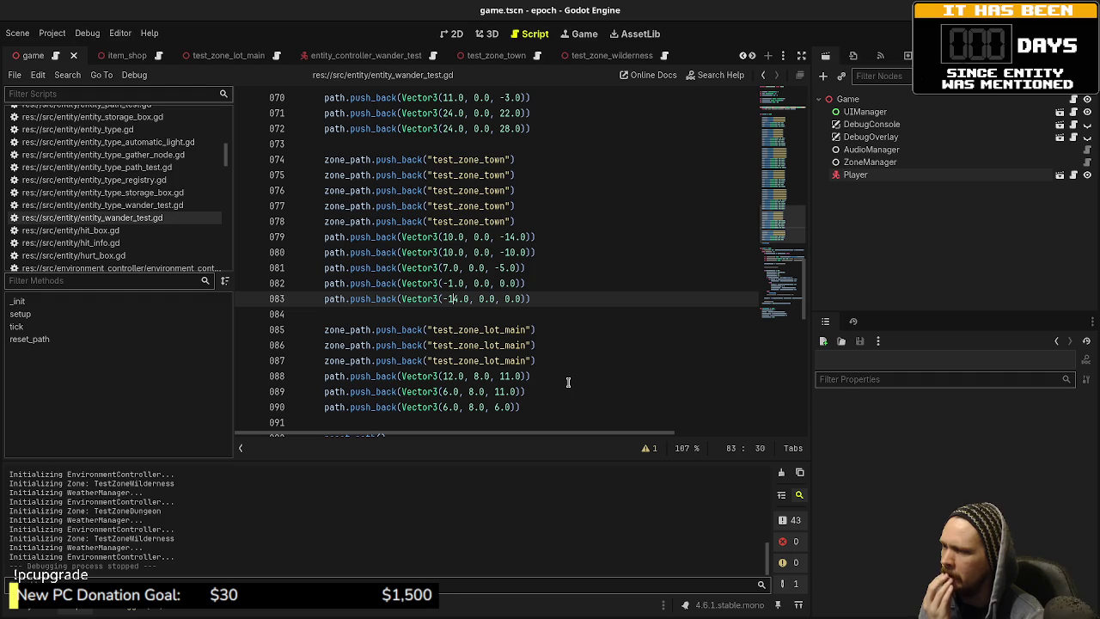
{"action": "scroll", "coordinate": [569, 381], "scroll_direction": "up", "scroll_amount": 15}
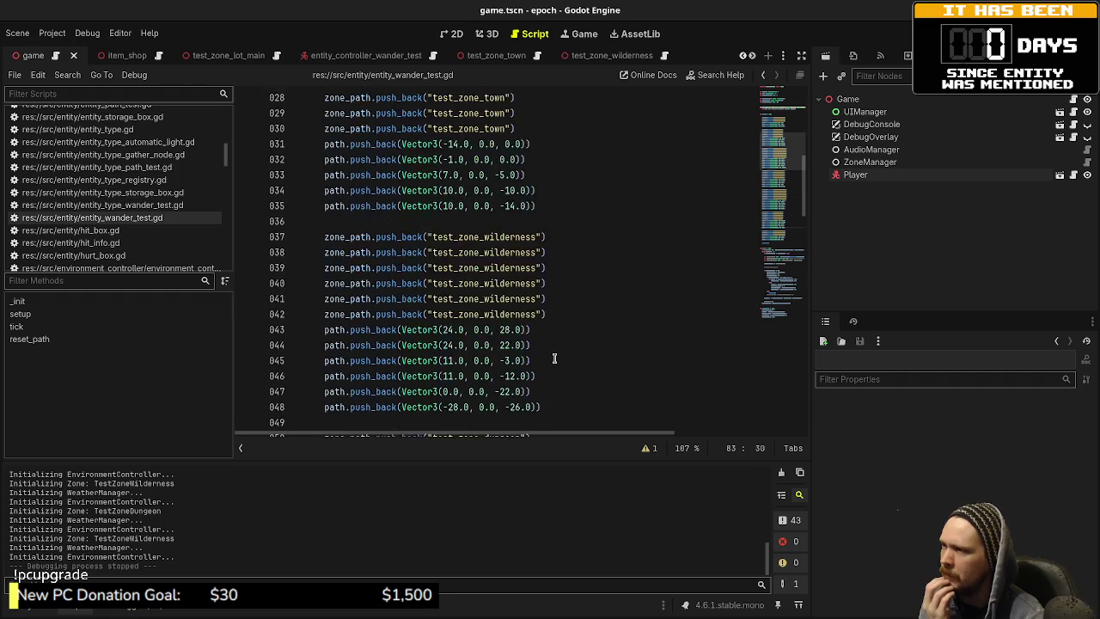
{"action": "scroll", "coordinate": [555, 359], "scroll_direction": "up", "scroll_amount": 3}
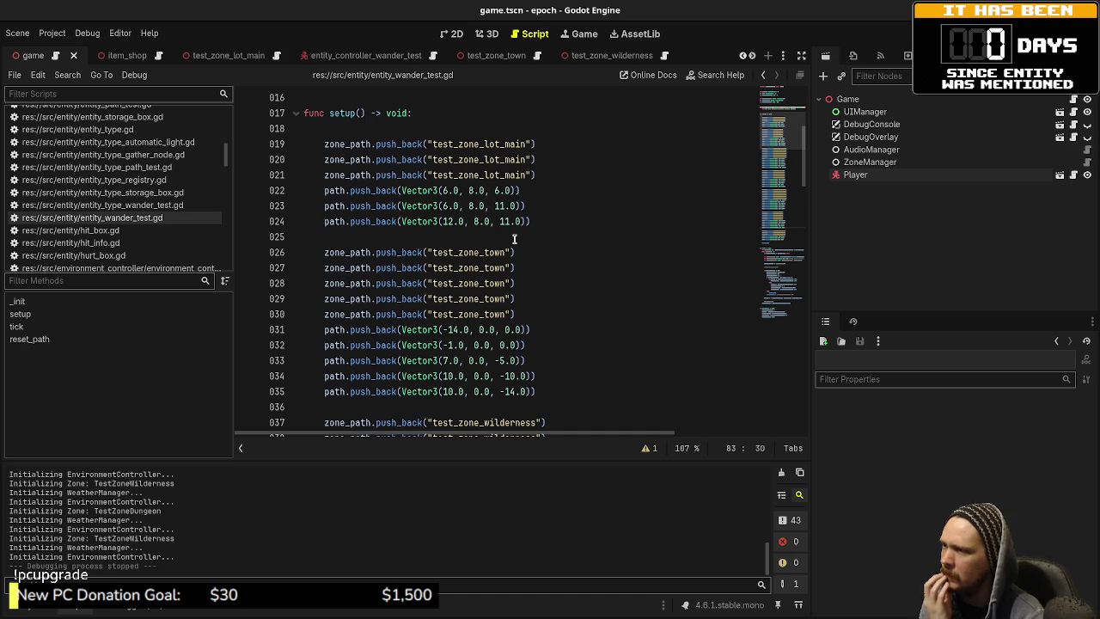
{"action": "scroll", "coordinate": [514, 239], "scroll_direction": "down", "scroll_amount": 15}
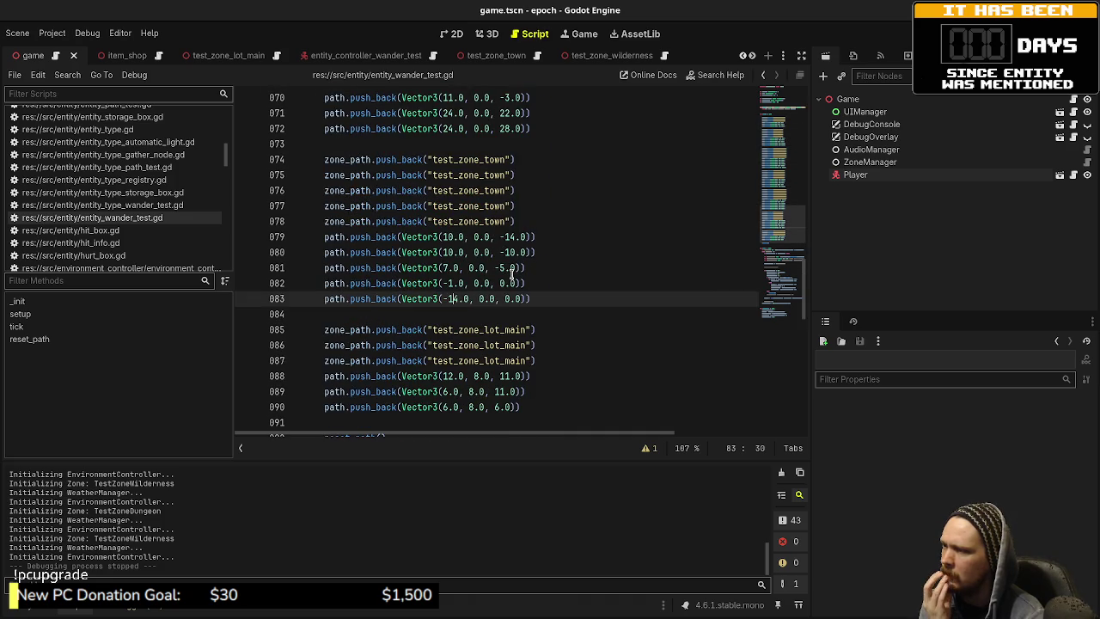
{"action": "scroll", "coordinate": [512, 273], "scroll_direction": "down", "scroll_amount": 2}
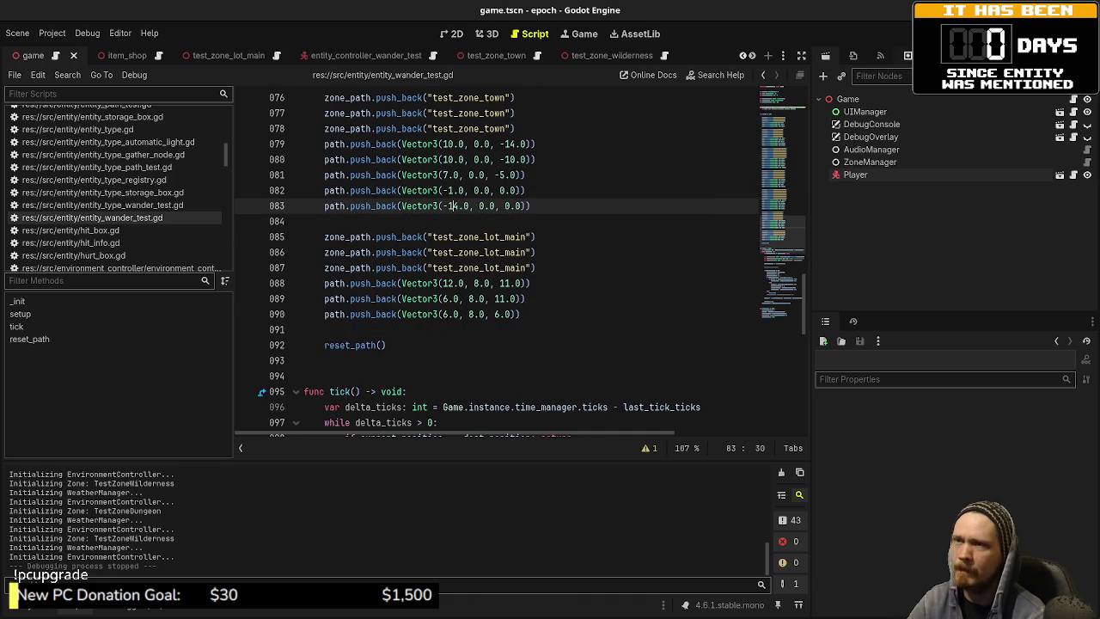
{"action": "key", "text": "F5"}
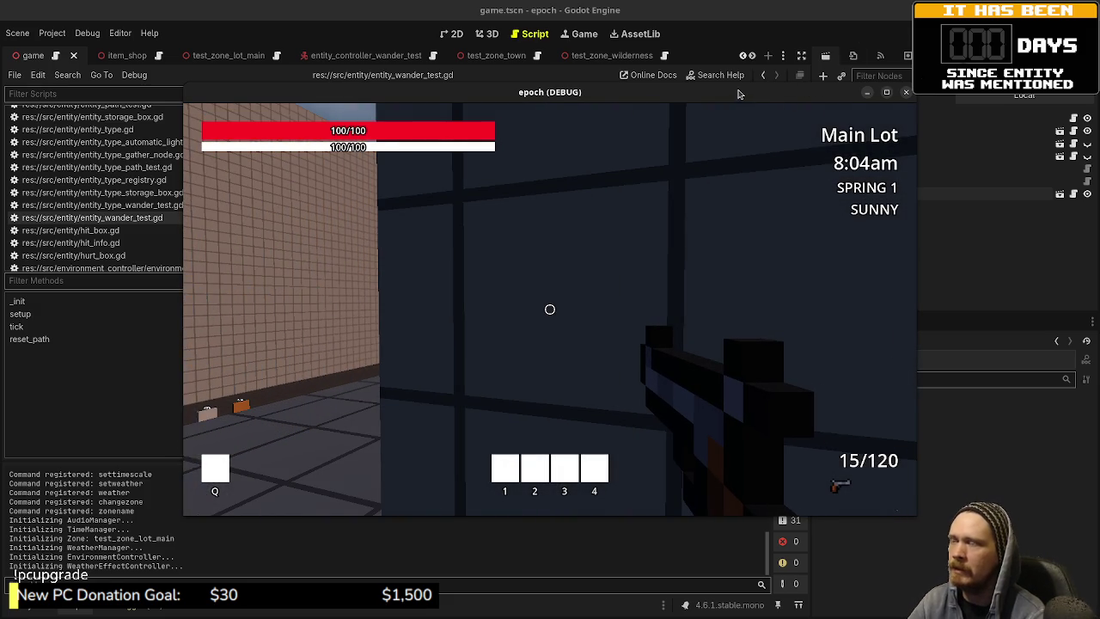
Step: Move the game aside and select the zone_path declarations and lot path lines 019–024
{"action": "left_click_drag", "start_coordinate": [740, 93], "coordinate": [722, 537]}
{"action": "scroll", "coordinate": [614, 355], "scroll_direction": "up", "scroll_amount": 20}
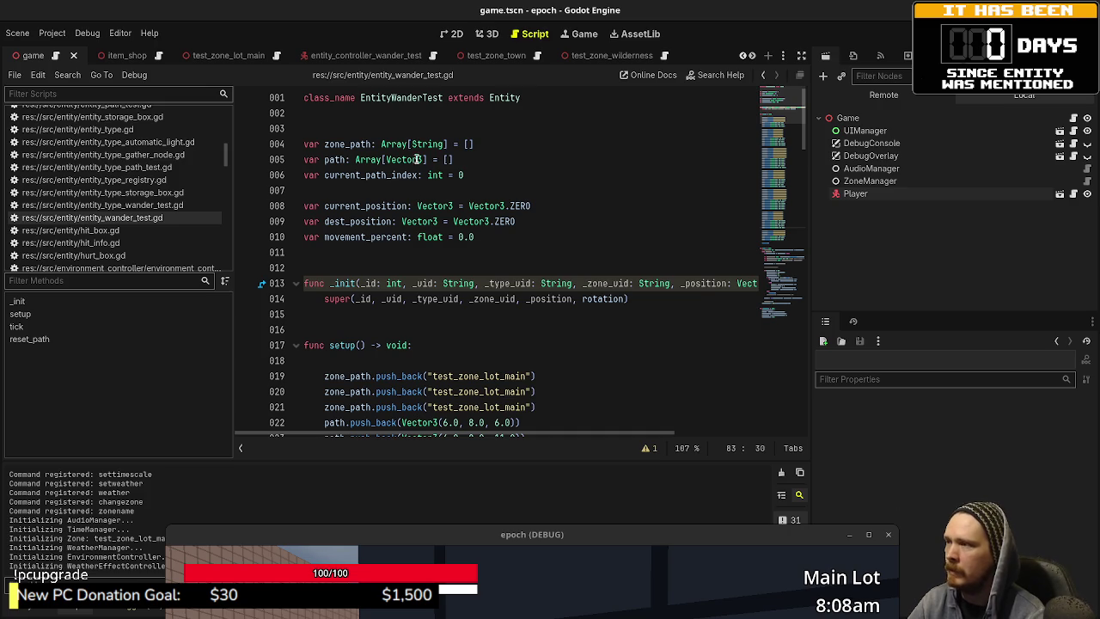
{"action": "mouse_move", "coordinate": [460, 162]}
{"action": "left_mouse_down"}
{"action": "mouse_move", "coordinate": [327, 161]}
{"action": "mouse_move", "coordinate": [303, 144]}
{"action": "left_mouse_up"}
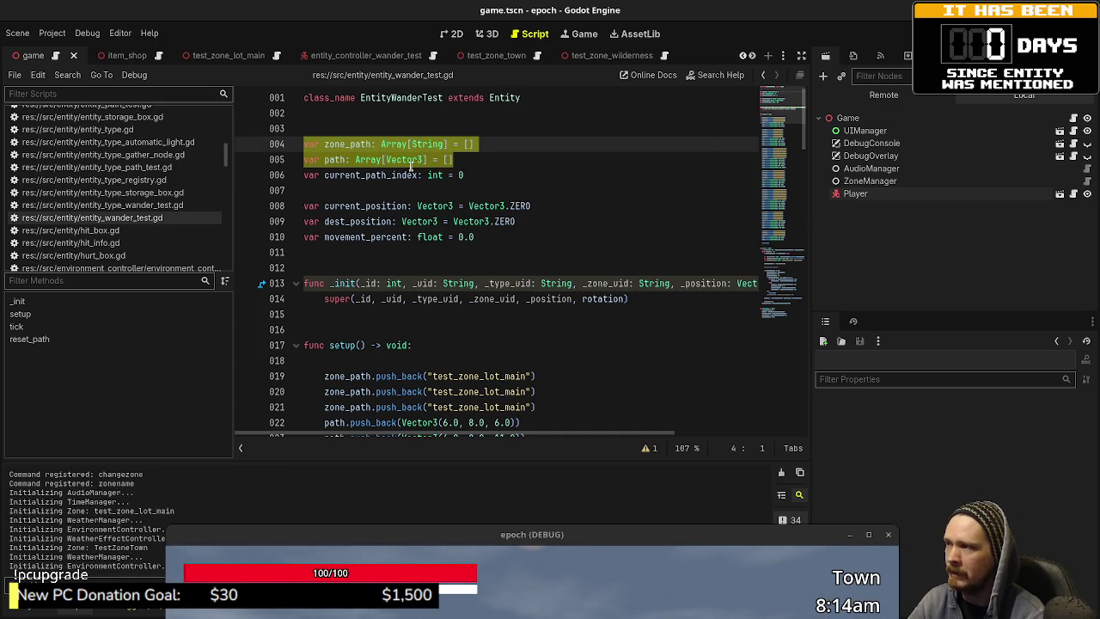
{"action": "scroll", "coordinate": [516, 310], "scroll_direction": "down", "scroll_amount": 4}
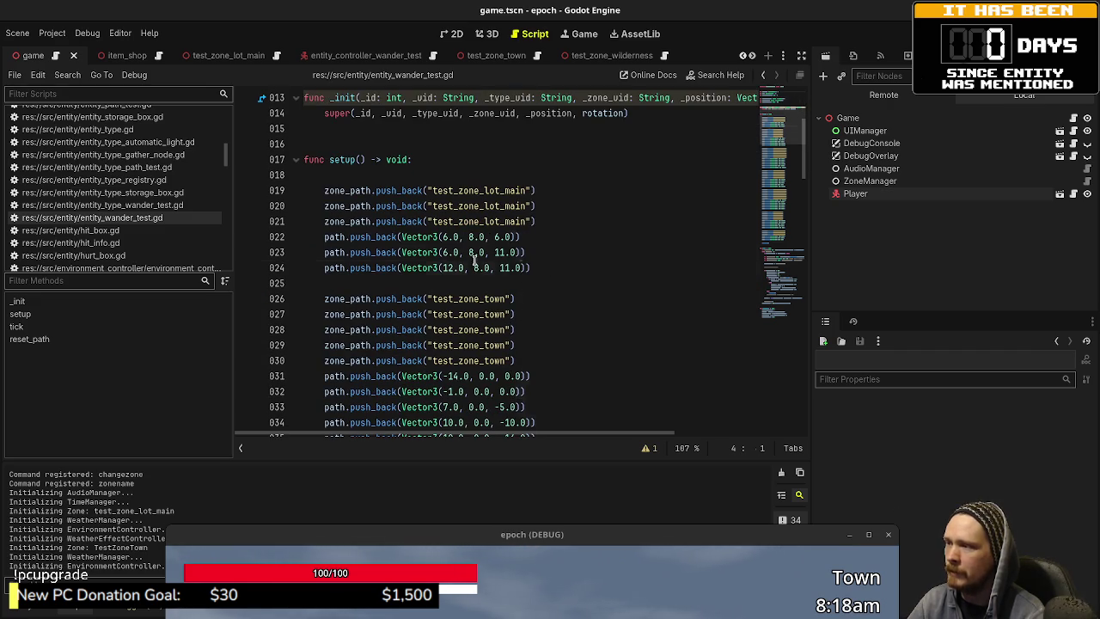
{"action": "left_click_drag", "start_coordinate": [530, 268], "coordinate": [324, 237]}
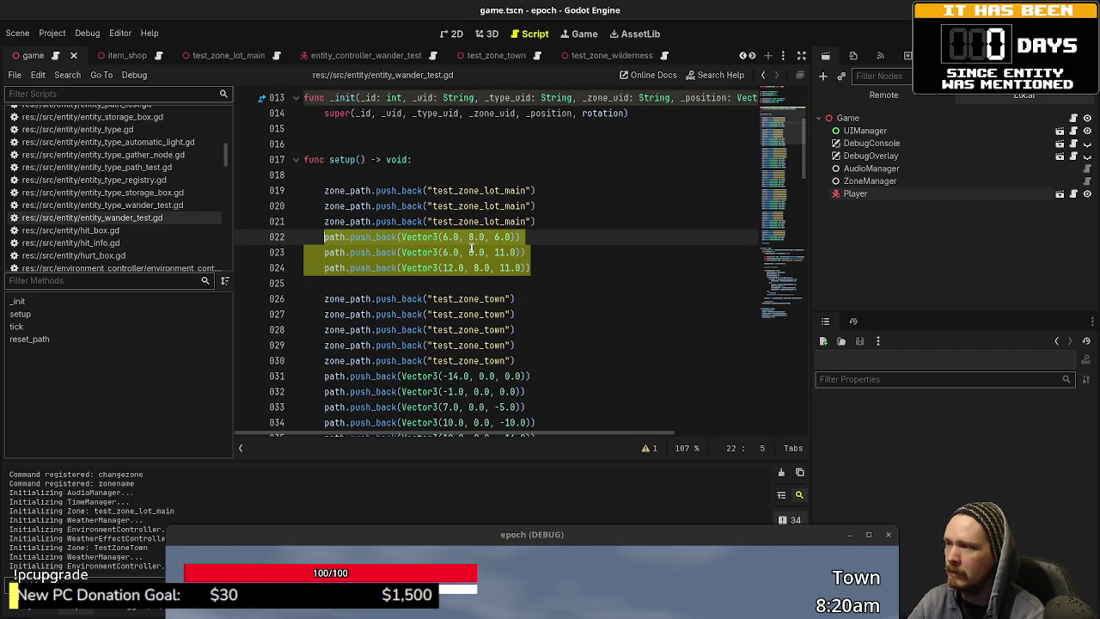
{"action": "left_click_drag", "start_coordinate": [565, 218], "coordinate": [324, 191]}
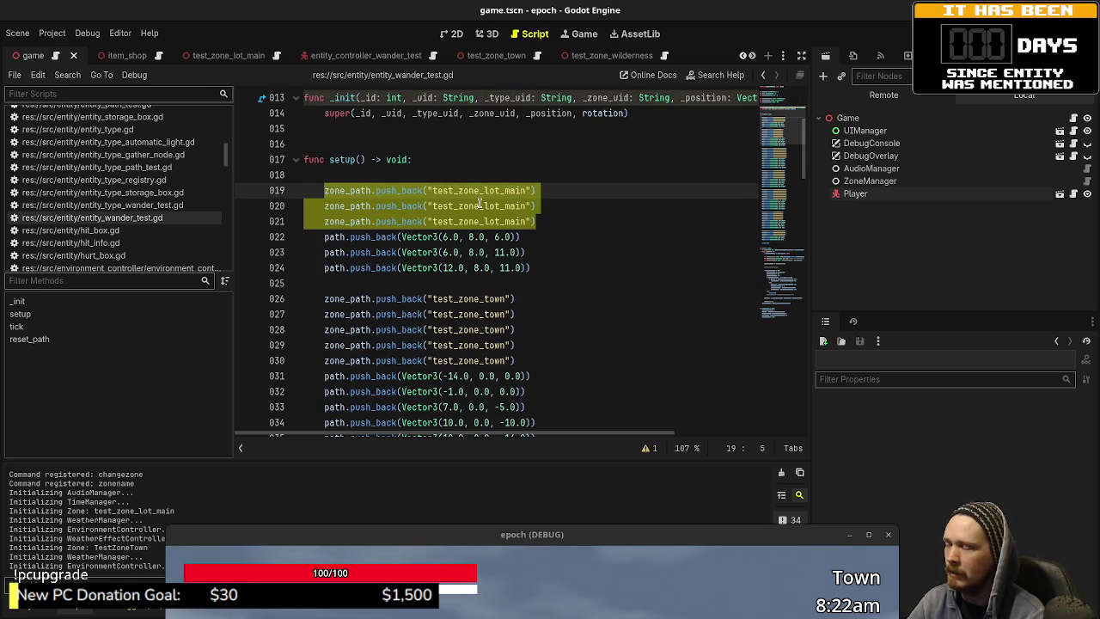
Step: Scroll the script, then bring the game window back up over the editor
{"action": "scroll", "coordinate": [468, 212], "scroll_direction": "up", "scroll_amount": 4}
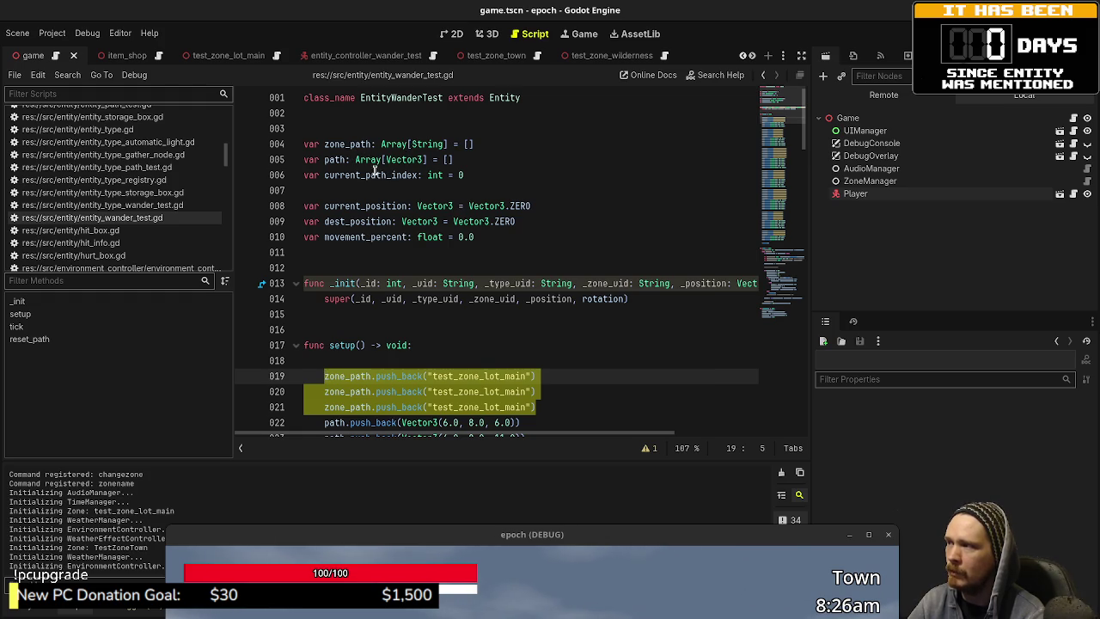
{"action": "scroll", "coordinate": [493, 319], "scroll_direction": "down", "scroll_amount": 3}
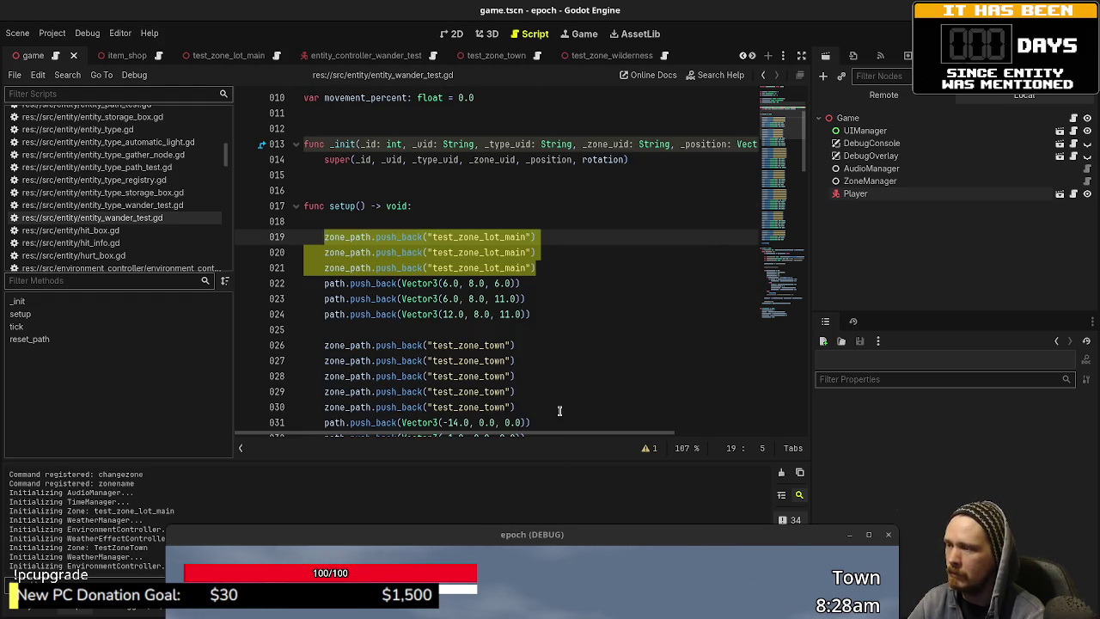
{"action": "scroll", "coordinate": [537, 310], "scroll_direction": "down", "scroll_amount": 2}
{"action": "left_click_drag", "start_coordinate": [522, 531], "coordinate": [477, 165]}
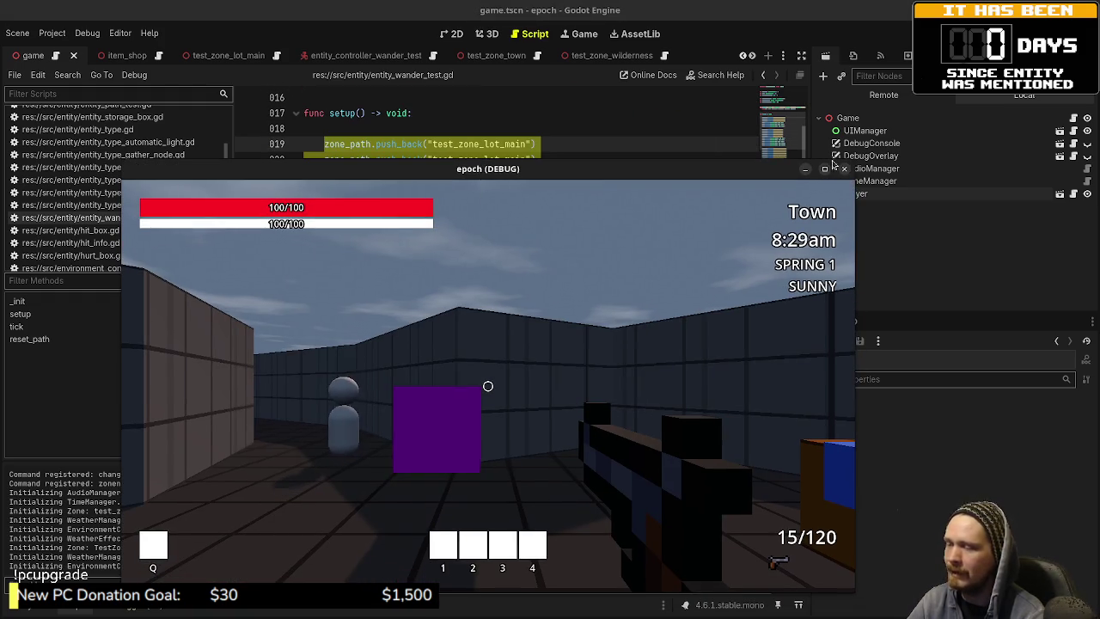
Step: Take control of the game and sprint down the Town corridor past the NPC into the blue zone box
{"action": "left_click", "coordinate": [432, 363]}
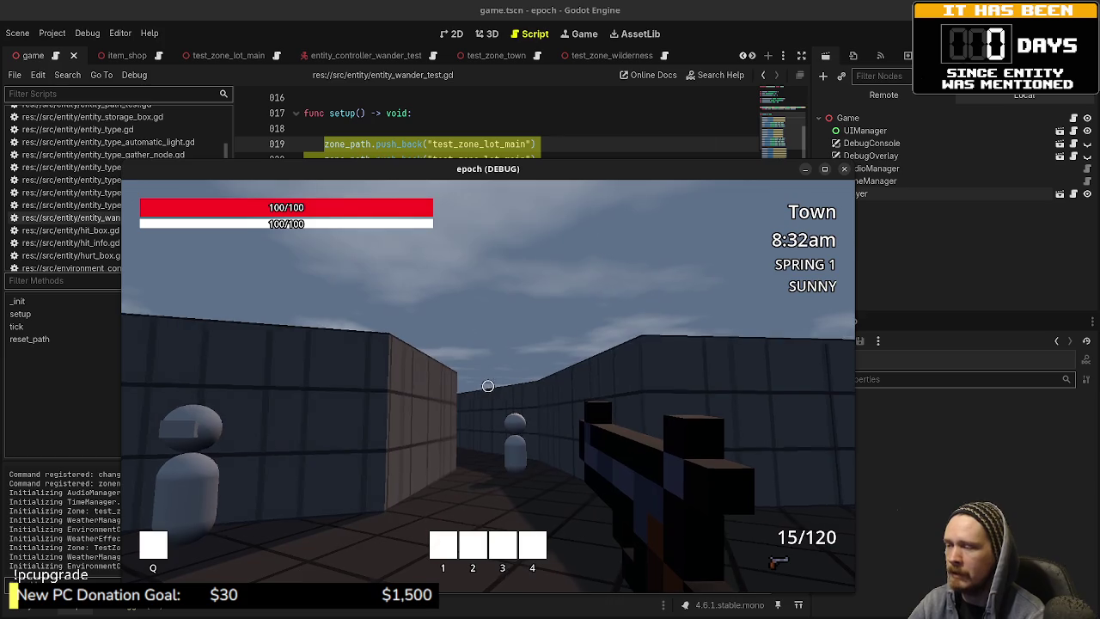
{"action": "key", "text": "w"}
{"action": "key", "text": "shift+w"}
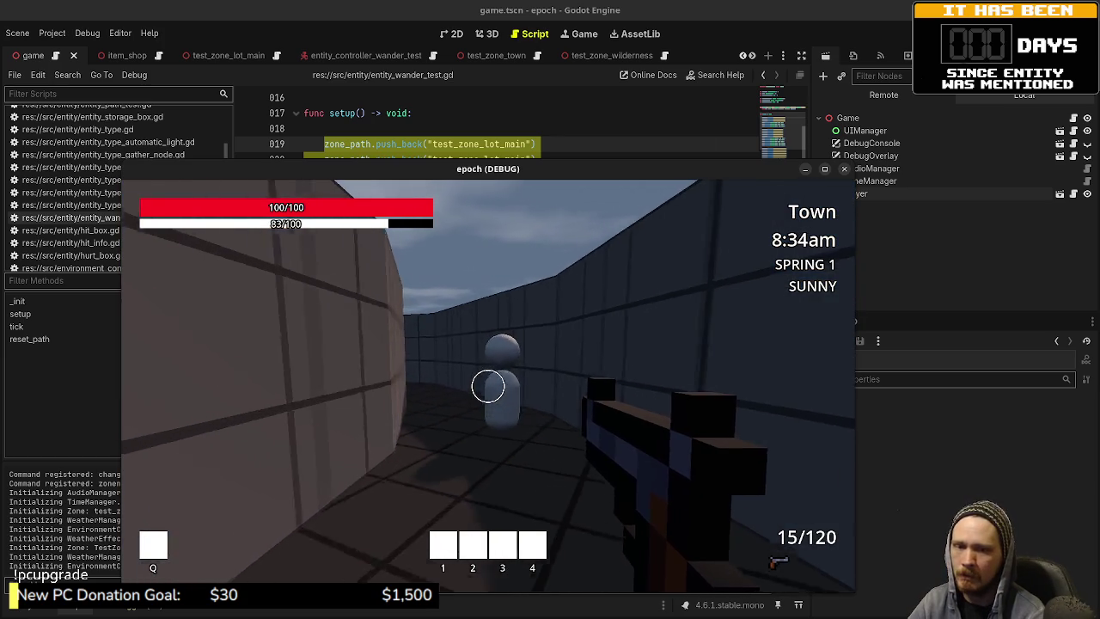
{"action": "key", "text": "w"}
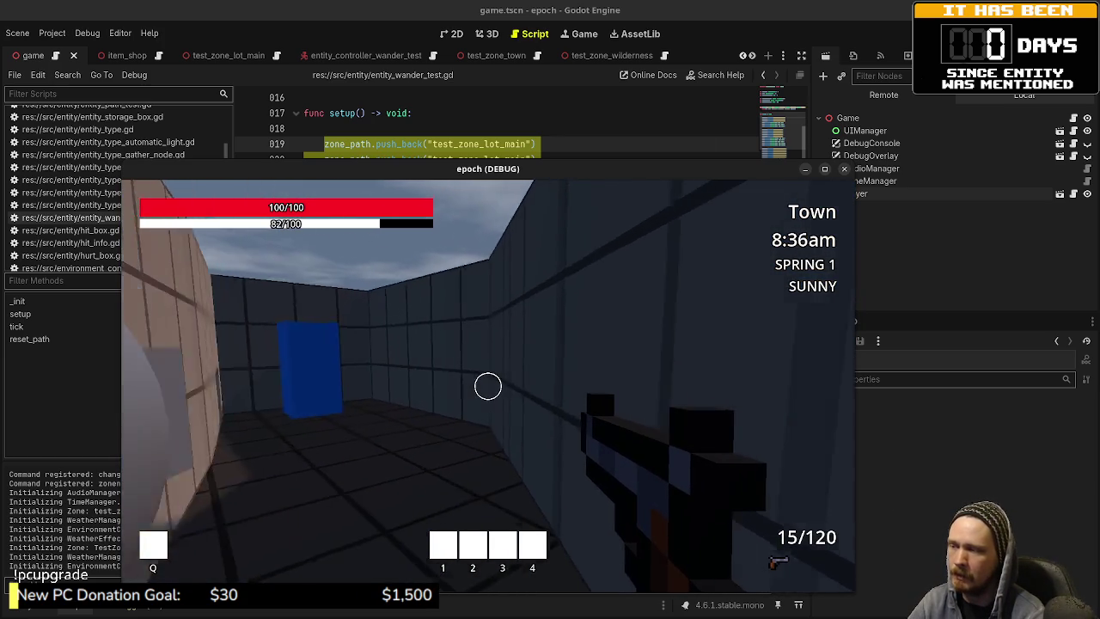
{"action": "key", "text": "shift+w"}
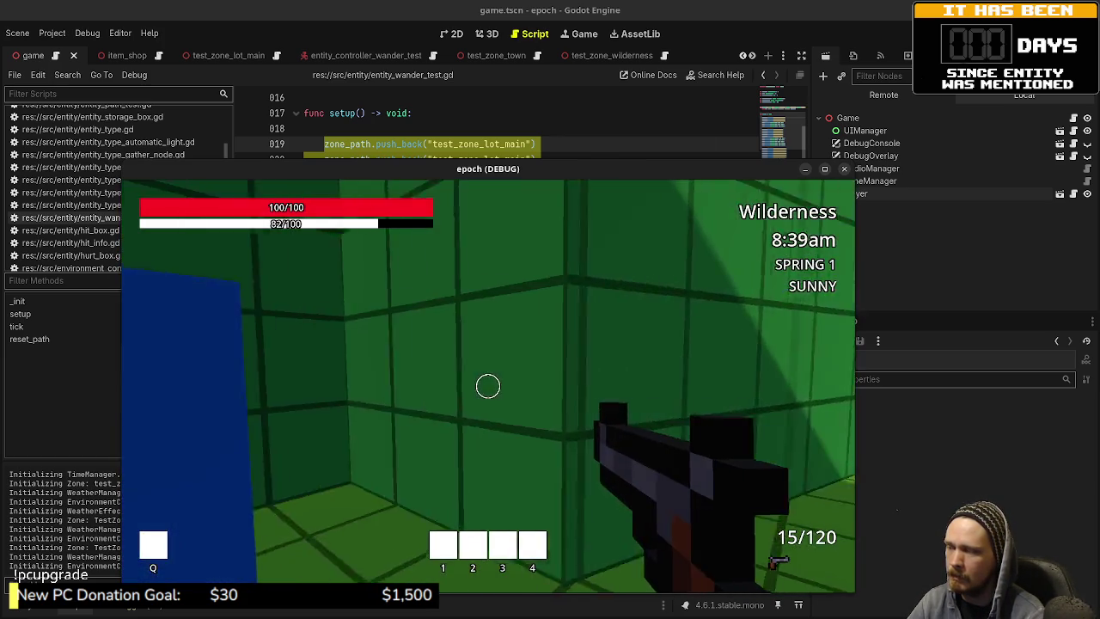
Step: Back away from the box, then lower the game window to reveal the script
{"action": "key", "text": "s"}
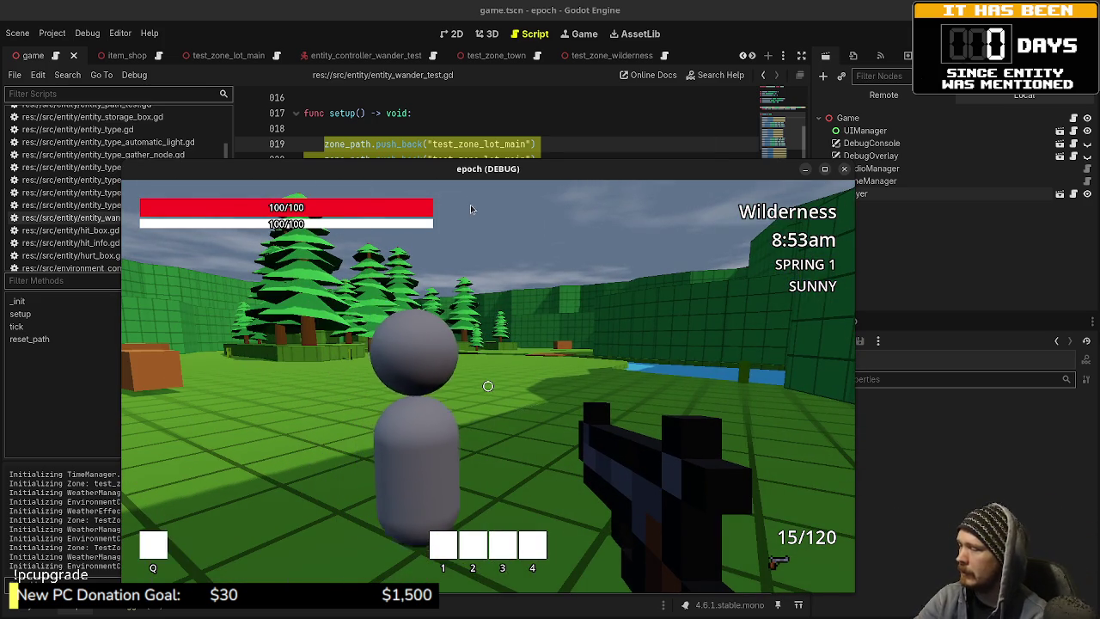
{"action": "left_click", "coordinate": [483, 177]}
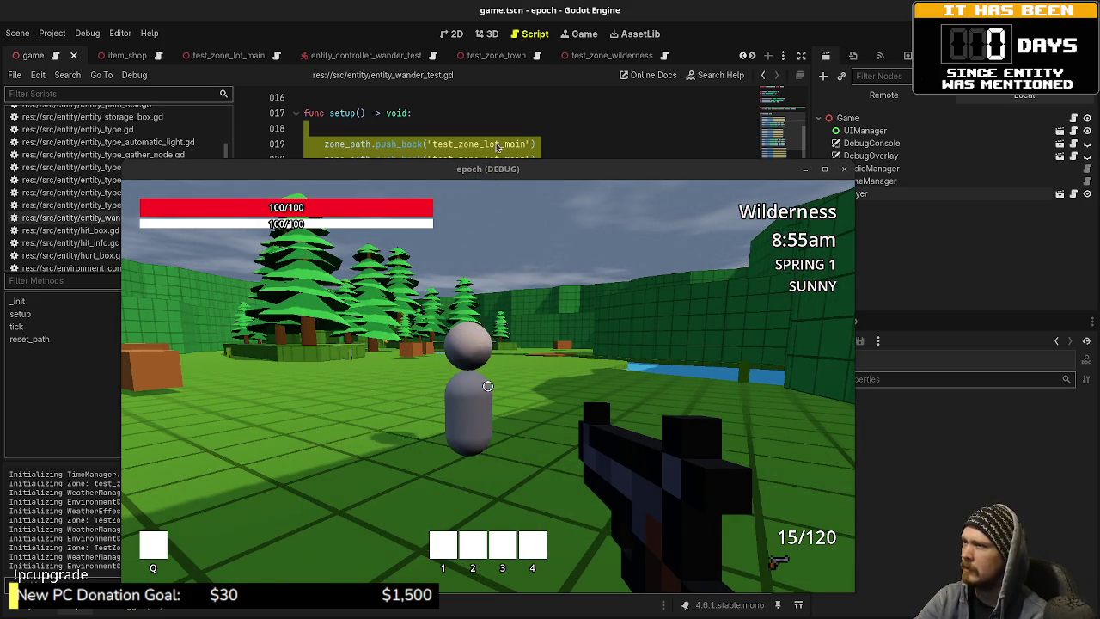
{"action": "left_click_drag", "start_coordinate": [504, 169], "coordinate": [505, 355]}
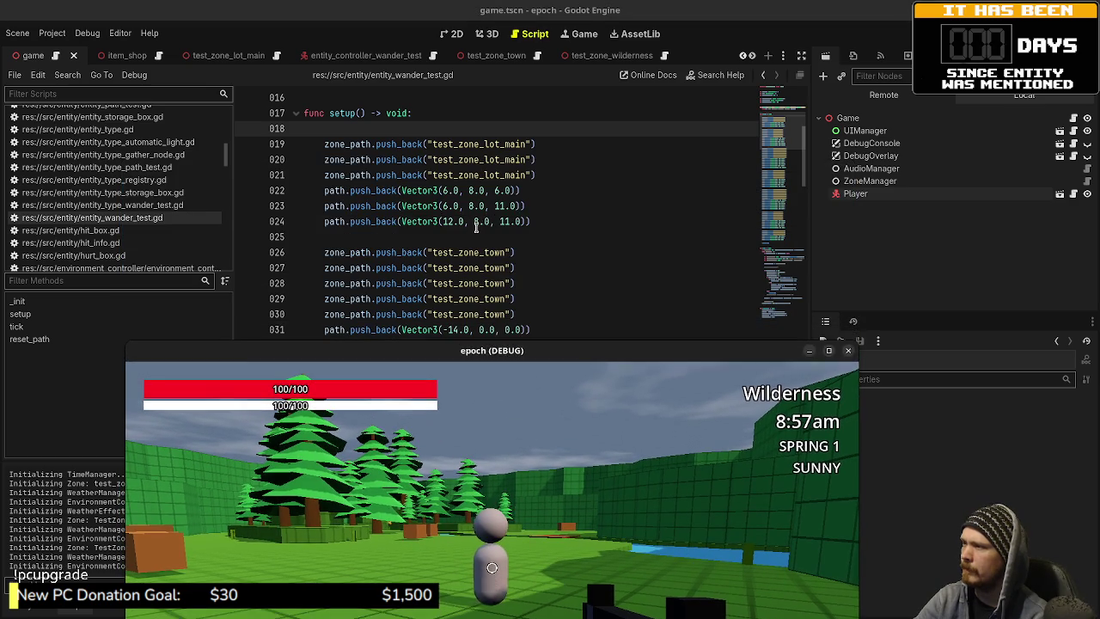
Step: Delete the blank and commented #print(movement_percent) lines in tick()
{"action": "left_click", "coordinate": [474, 234]}
{"action": "scroll", "coordinate": [474, 234], "scroll_direction": "down", "scroll_amount": 20}
{"action": "scroll", "coordinate": [475, 233], "scroll_direction": "down", "scroll_amount": 8}
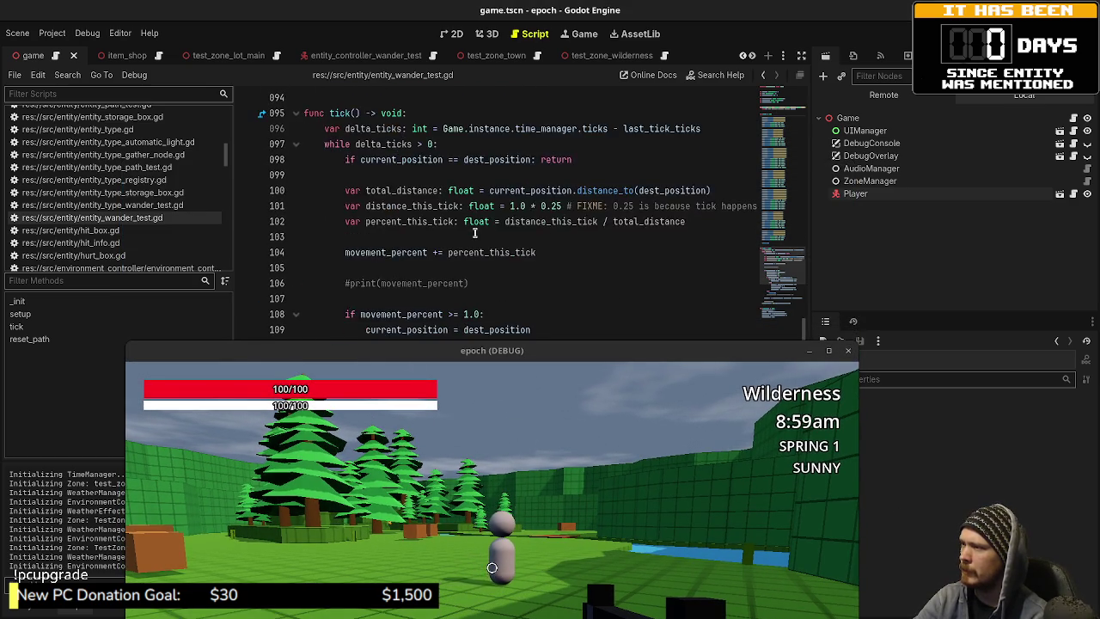
{"action": "scroll", "coordinate": [474, 234], "scroll_direction": "up", "scroll_amount": 2}
{"action": "left_click", "coordinate": [505, 234]}
{"action": "left_click_drag", "start_coordinate": [505, 233], "coordinate": [555, 206]}
{"action": "key", "text": "BackSpace"}
Step: Delete the commented #movement_percent = fmod(...) line after reset_path()
{"action": "scroll", "coordinate": [534, 237], "scroll_direction": "up", "scroll_amount": 4}
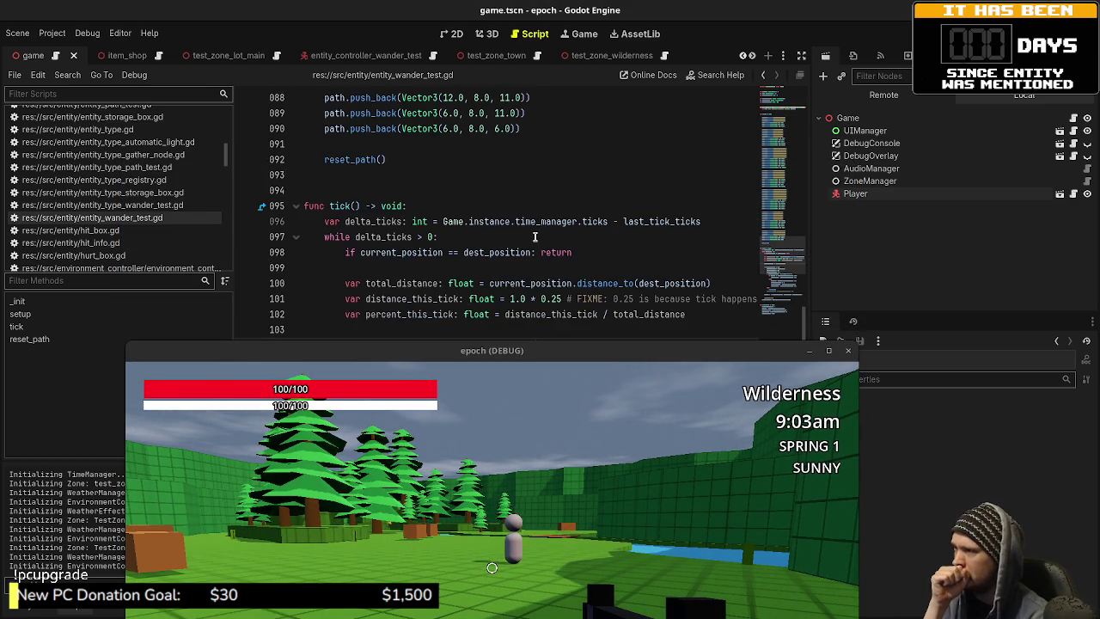
{"action": "scroll", "coordinate": [491, 240], "scroll_direction": "down", "scroll_amount": 4}
{"action": "scroll", "coordinate": [492, 240], "scroll_direction": "down", "scroll_amount": 6}
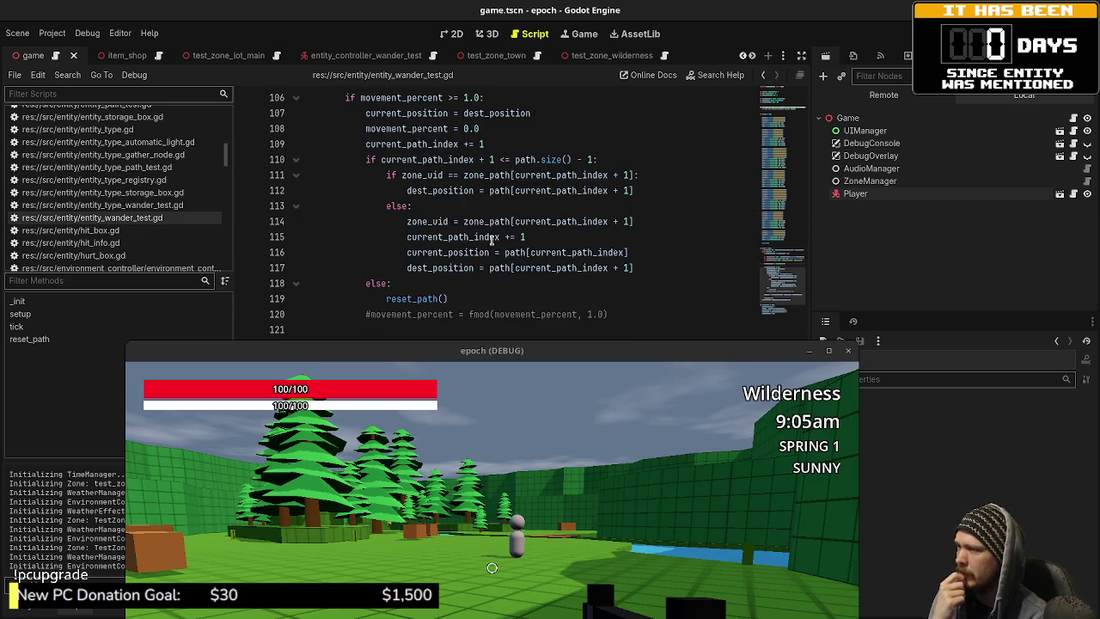
{"action": "left_click_drag", "start_coordinate": [624, 207], "coordinate": [626, 193]}
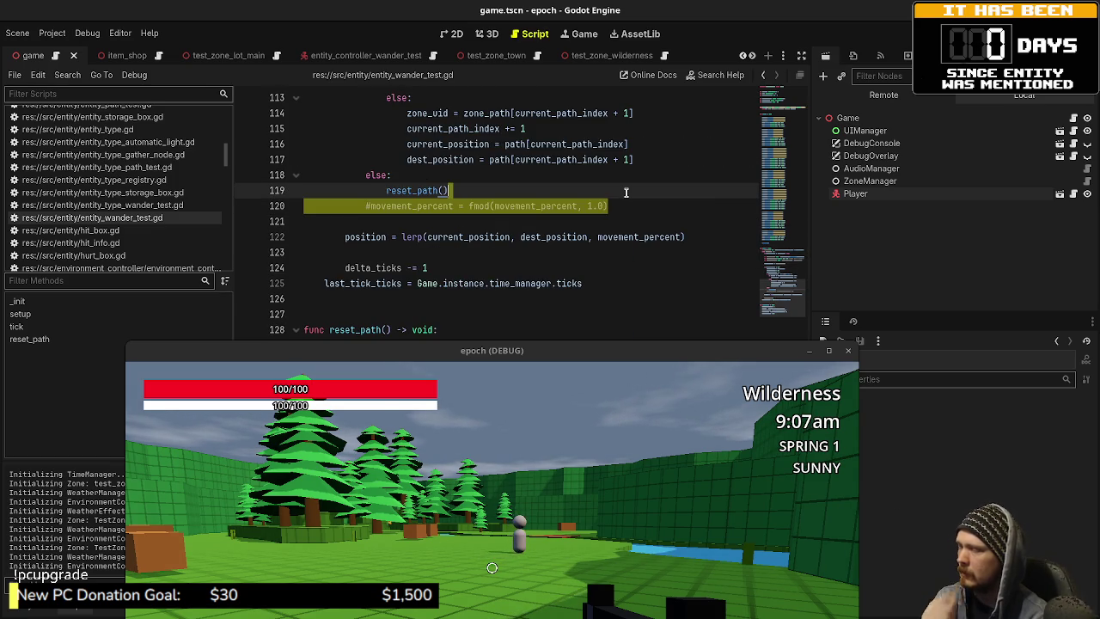
{"action": "key", "text": "BackSpace"}
{"action": "scroll", "coordinate": [588, 210], "scroll_direction": "up", "scroll_amount": 3}
{"action": "scroll", "coordinate": [588, 210], "scroll_direction": "down", "scroll_amount": 1}
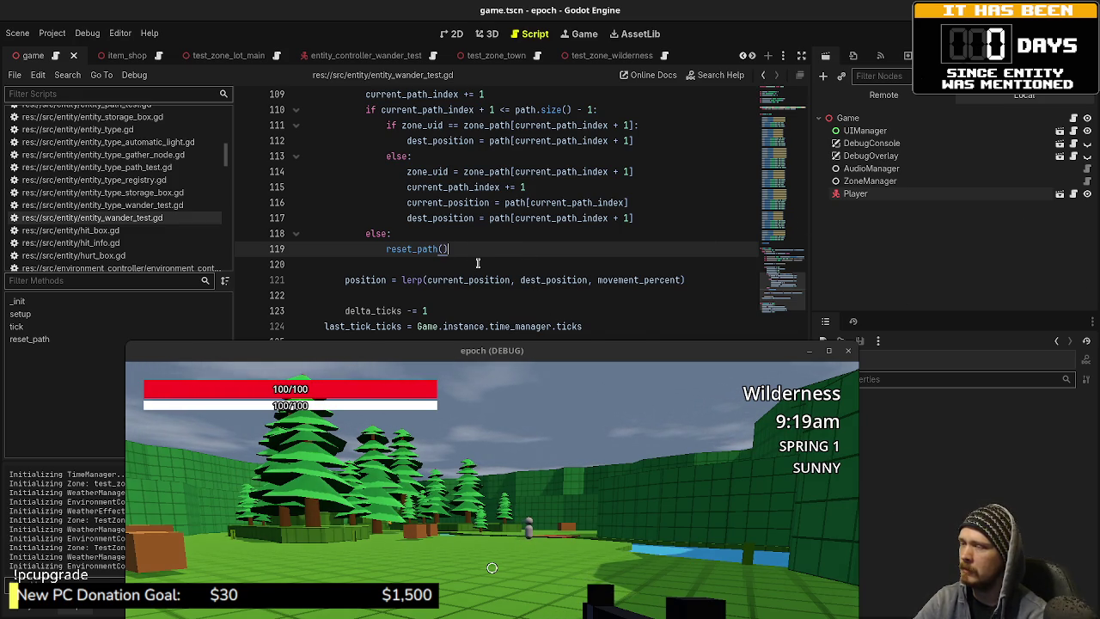
{"action": "scroll", "coordinate": [482, 256], "scroll_direction": "up", "scroll_amount": 1}
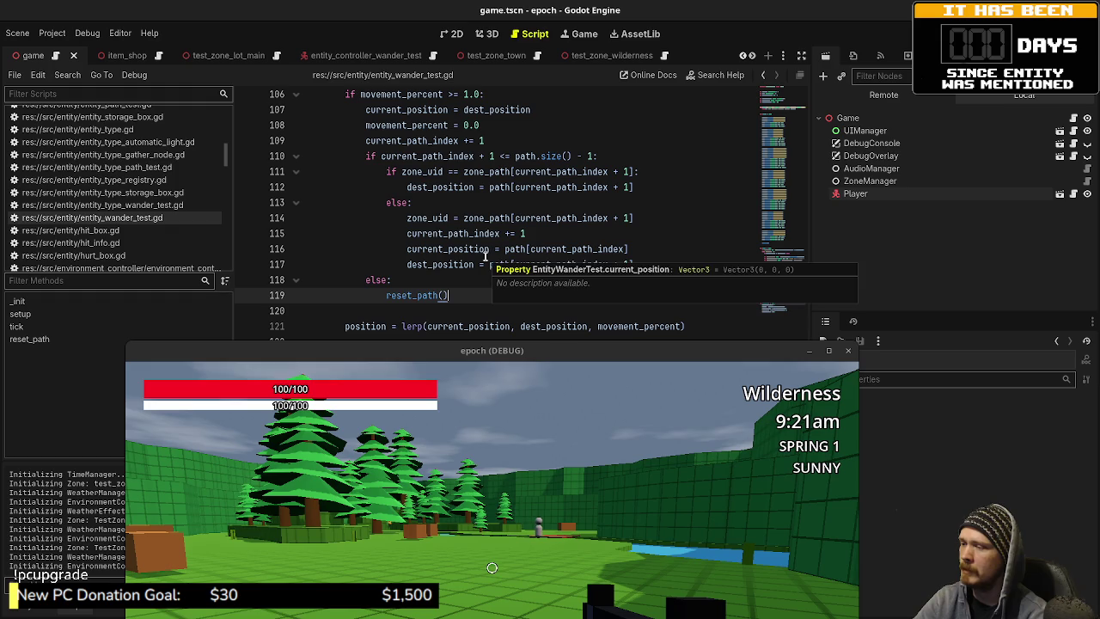
Step: Raise the game window, move briefly in the Wilderness, then stop with F8 and rerun with F5
{"action": "left_click_drag", "start_coordinate": [526, 350], "coordinate": [538, 189]}
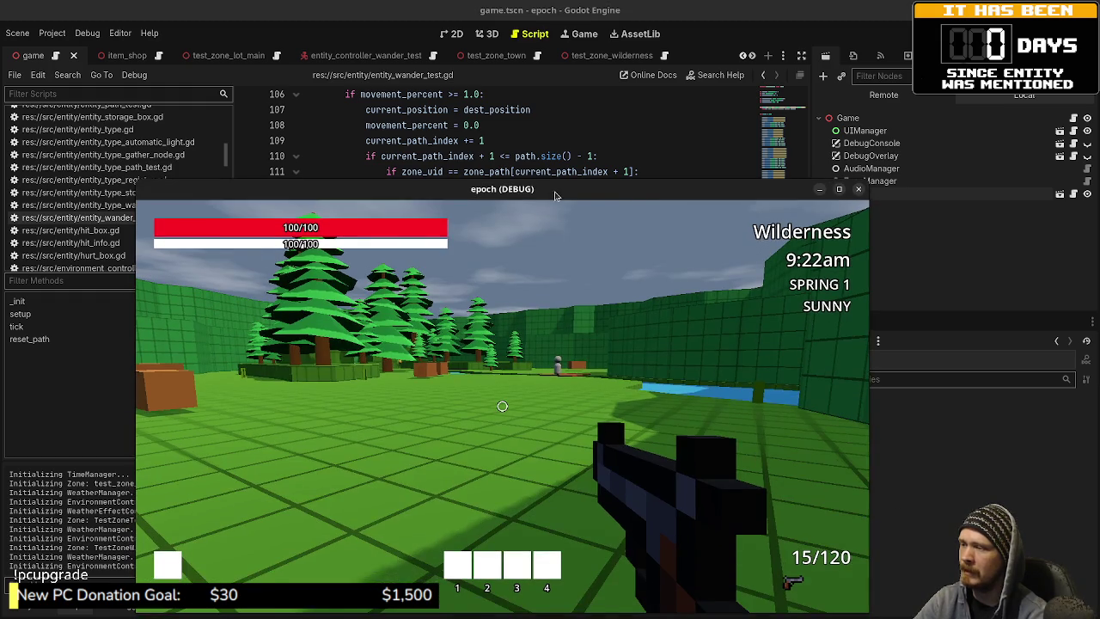
{"action": "key", "text": "d"}
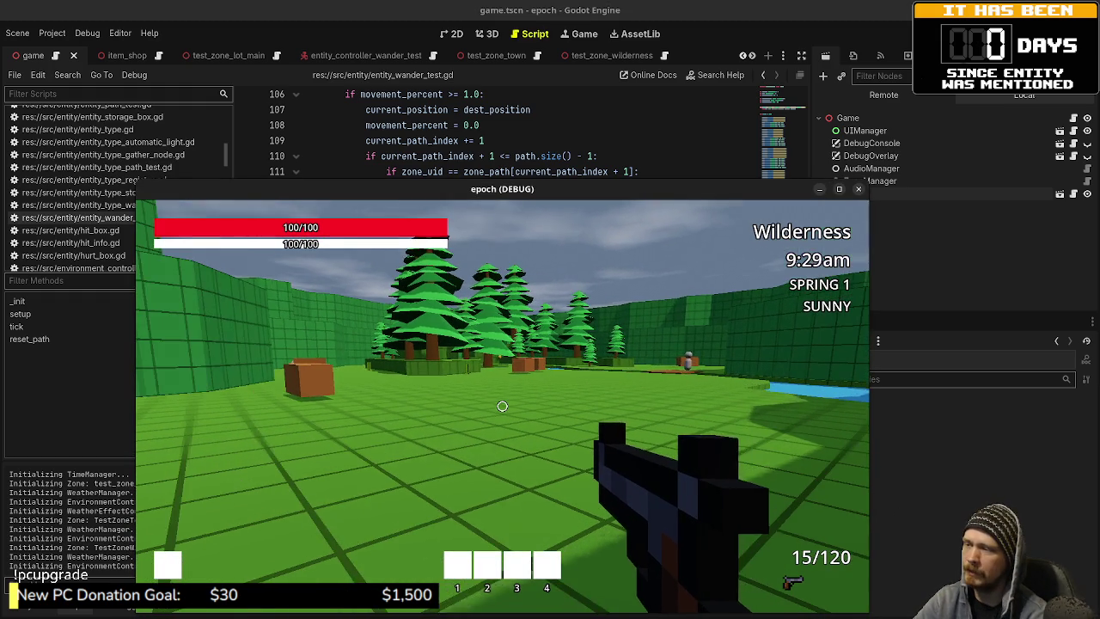
{"action": "key", "text": "d"}
{"action": "key", "text": "w"}
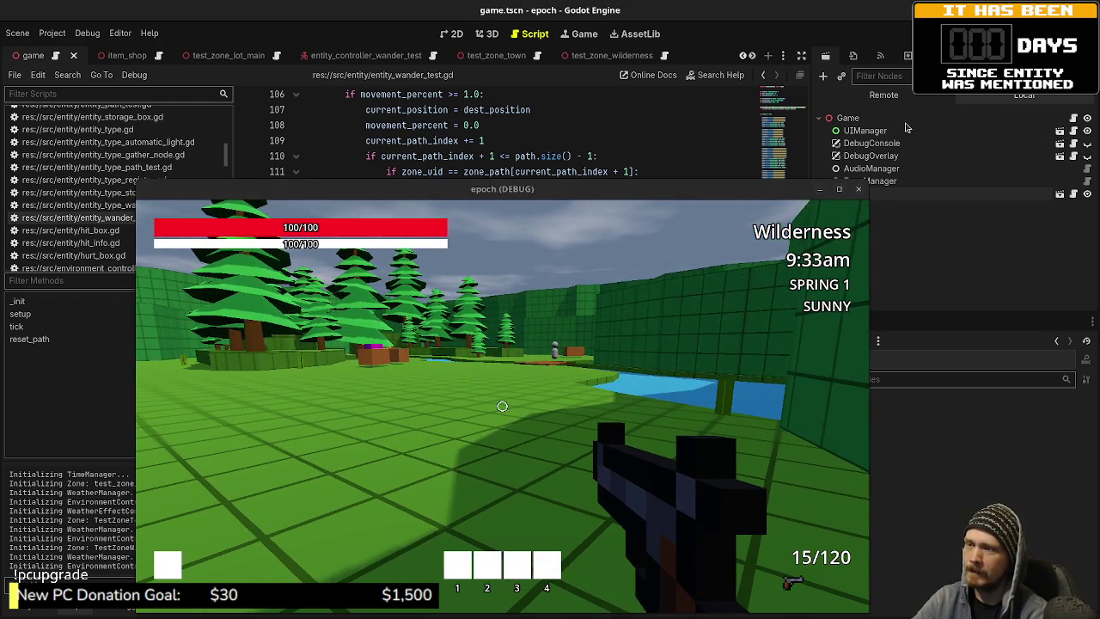
{"action": "key", "text": "F8"}
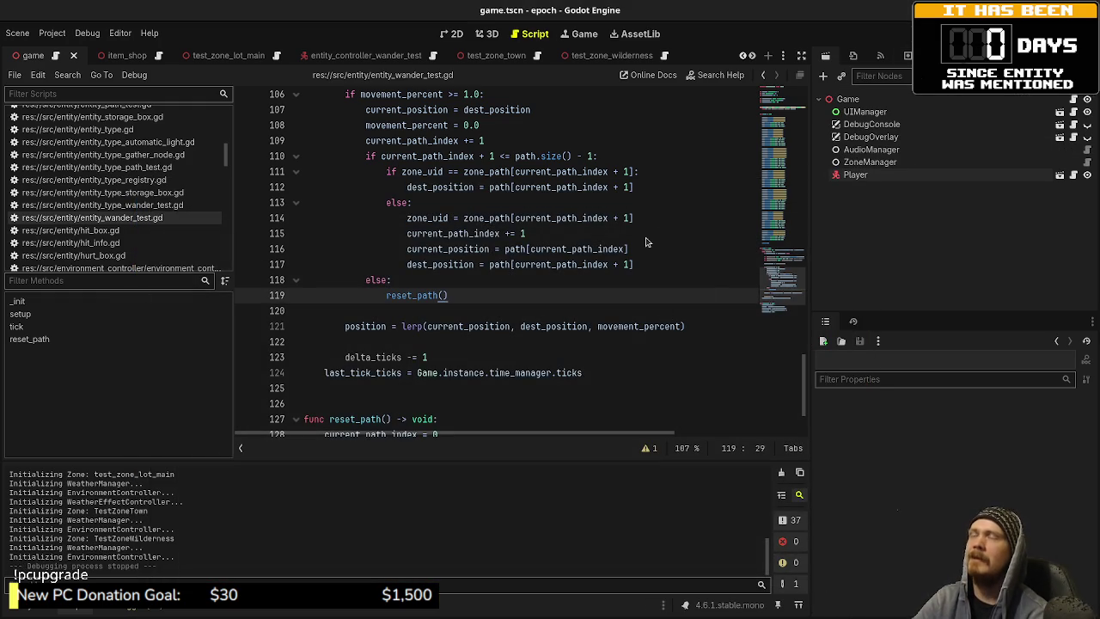
{"action": "key", "text": "F5"}
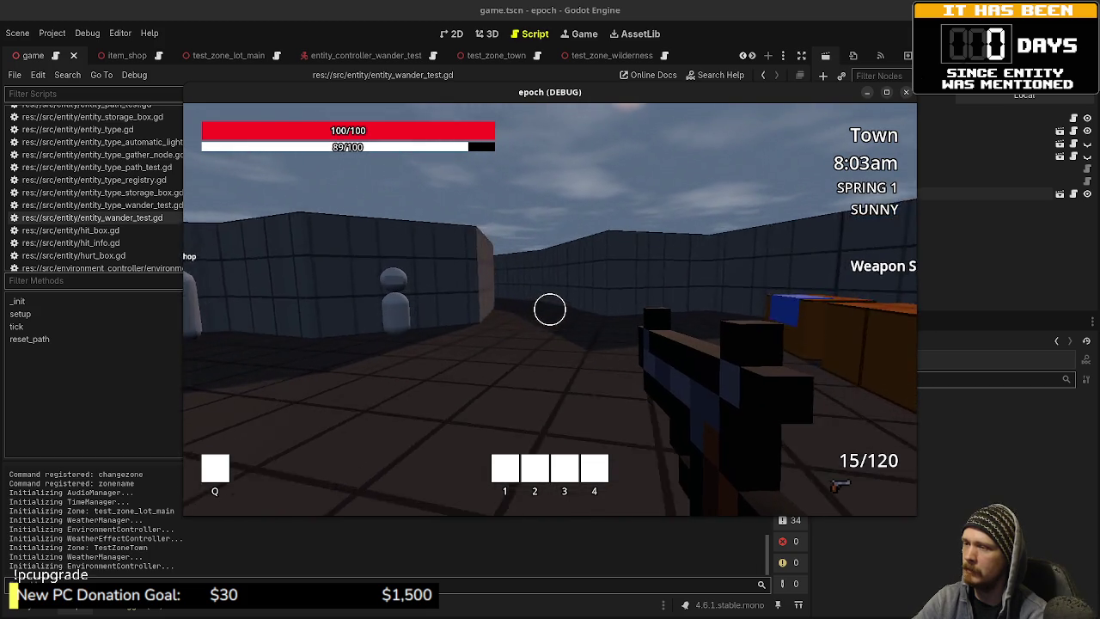
Step: Walk past the purple cube into the town corridor toward the blue door
{"action": "key", "text": "shift+w"}
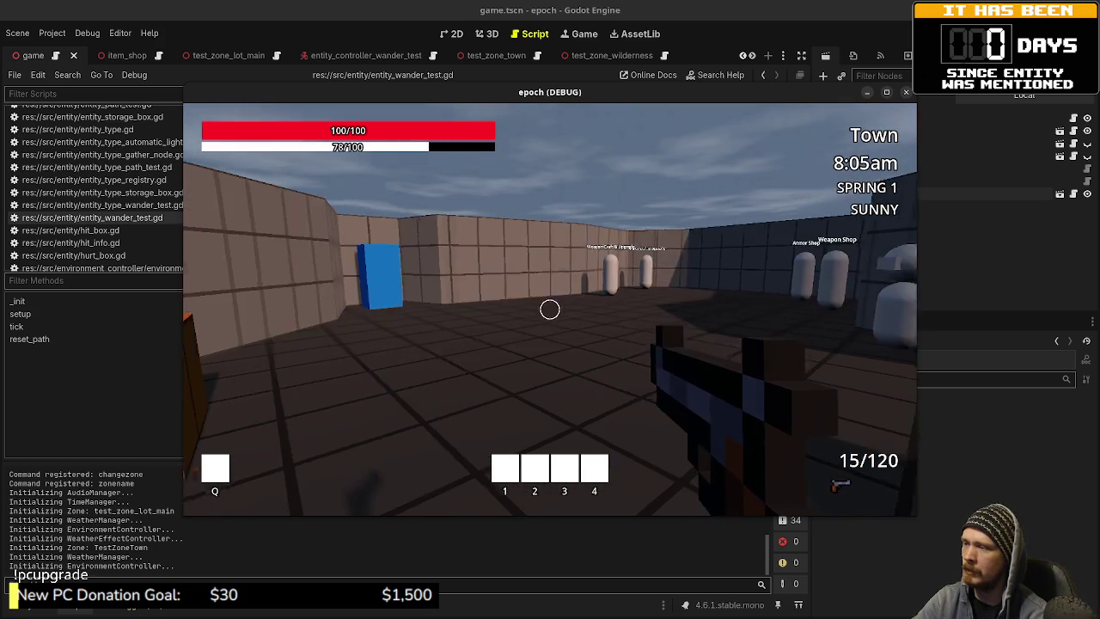
{"action": "key", "text": "w"}
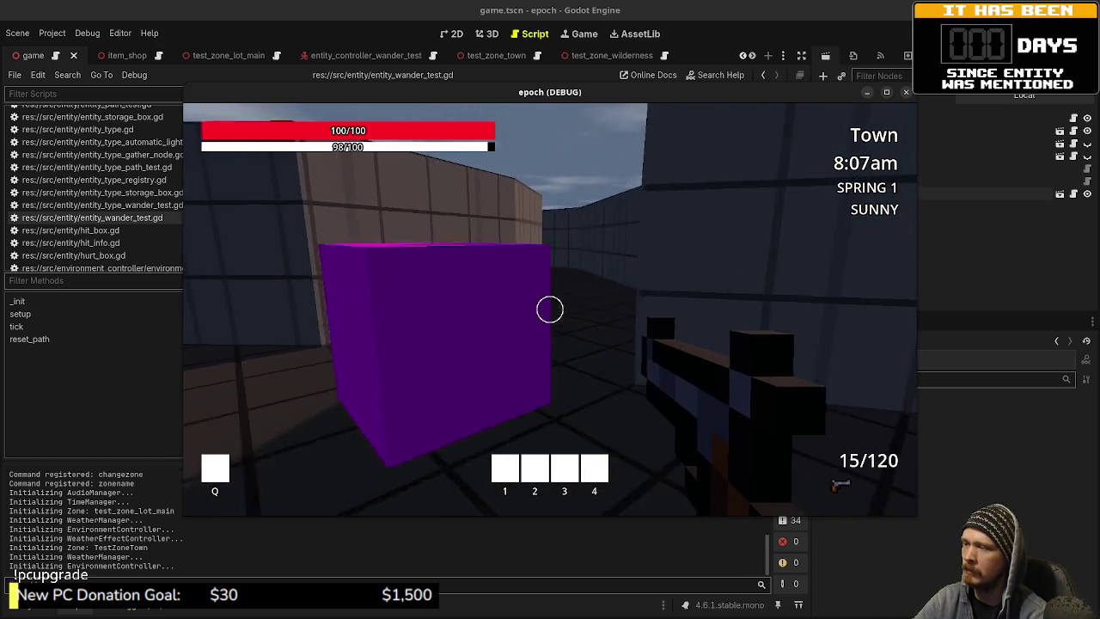
{"action": "key", "text": "w"}
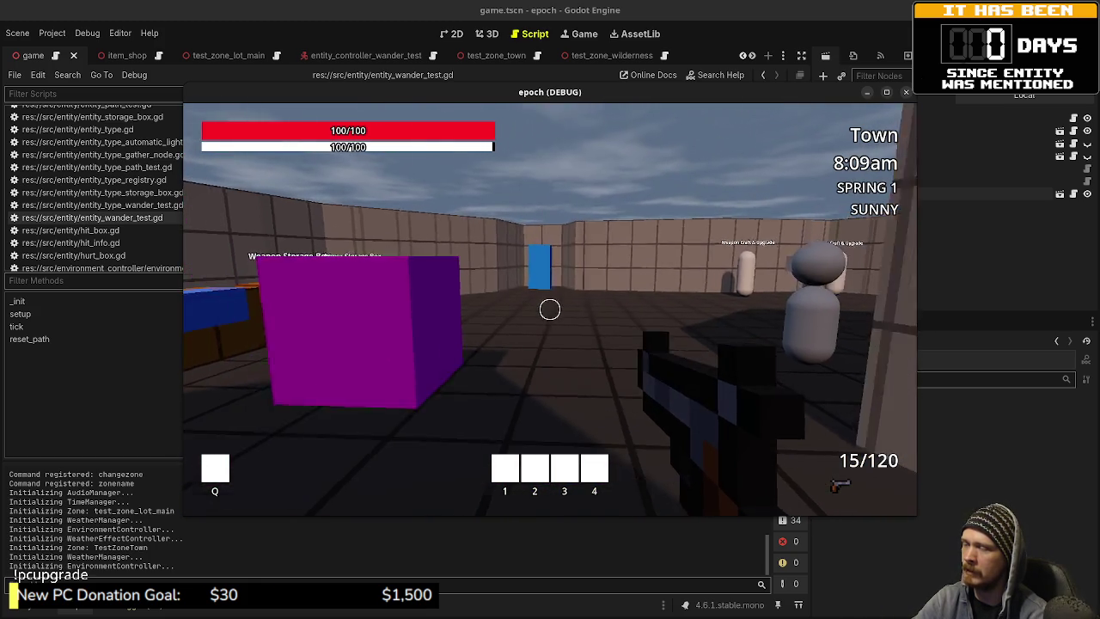
{"action": "key", "text": "w"}
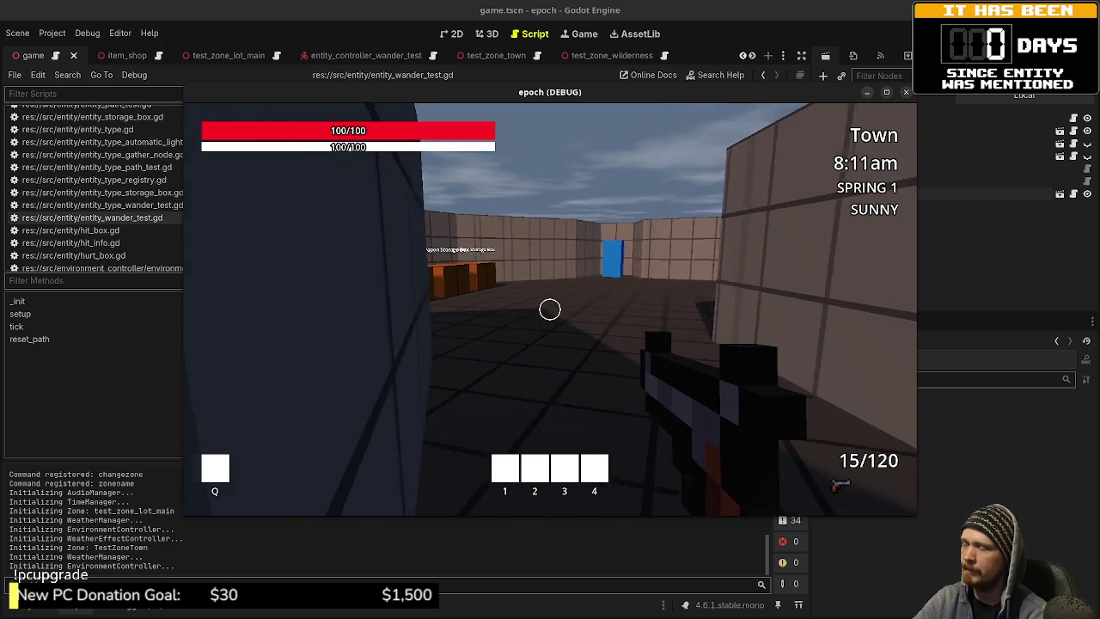
{"action": "key", "text": "w"}
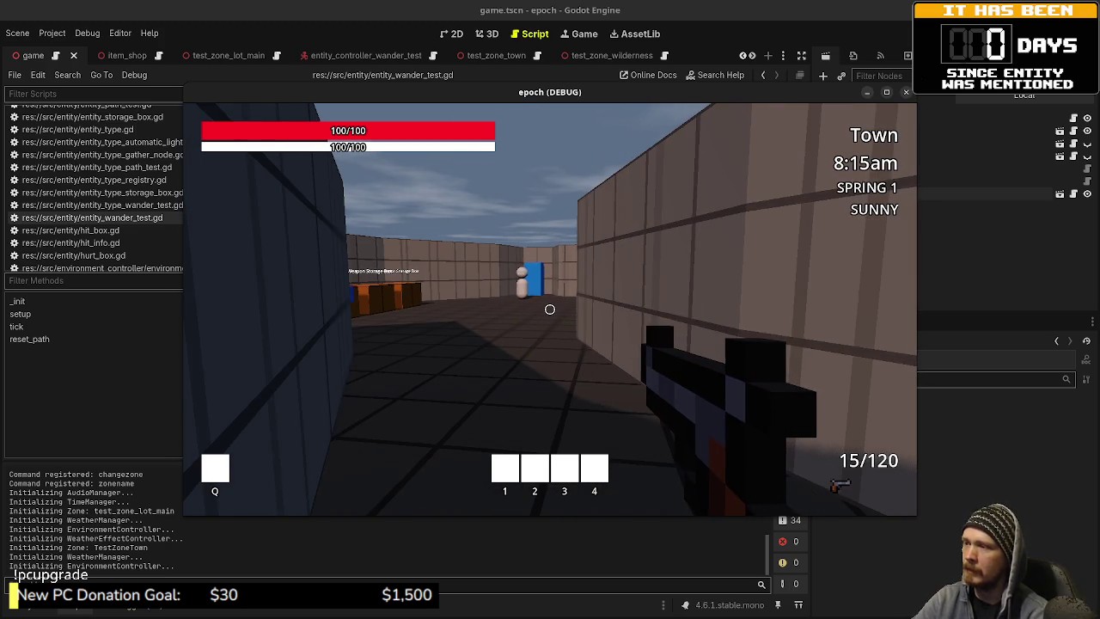
Step: Follow the NPC down the corridor past the storage boxes, sprinting toward the blue wall
{"action": "key", "text": "w"}
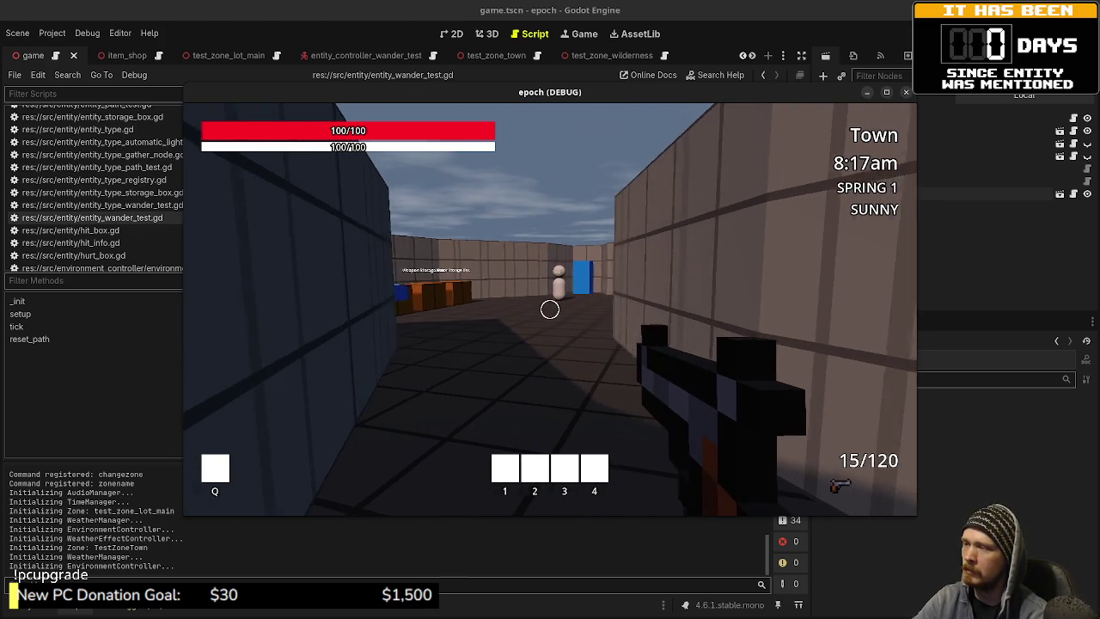
{"action": "key", "text": "w"}
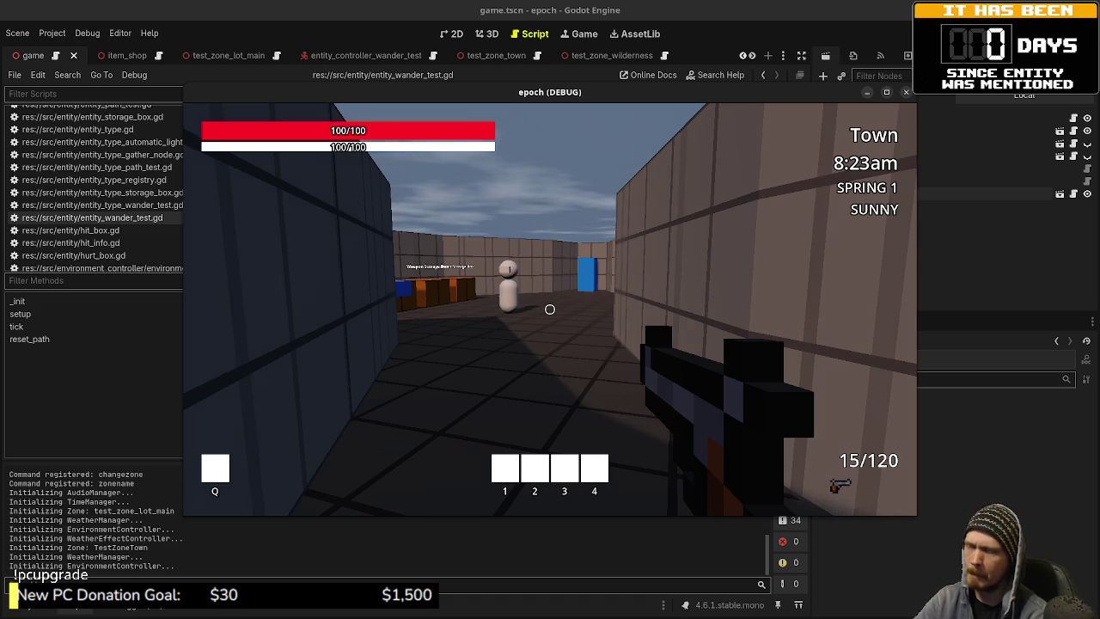
{"action": "key", "text": "w"}
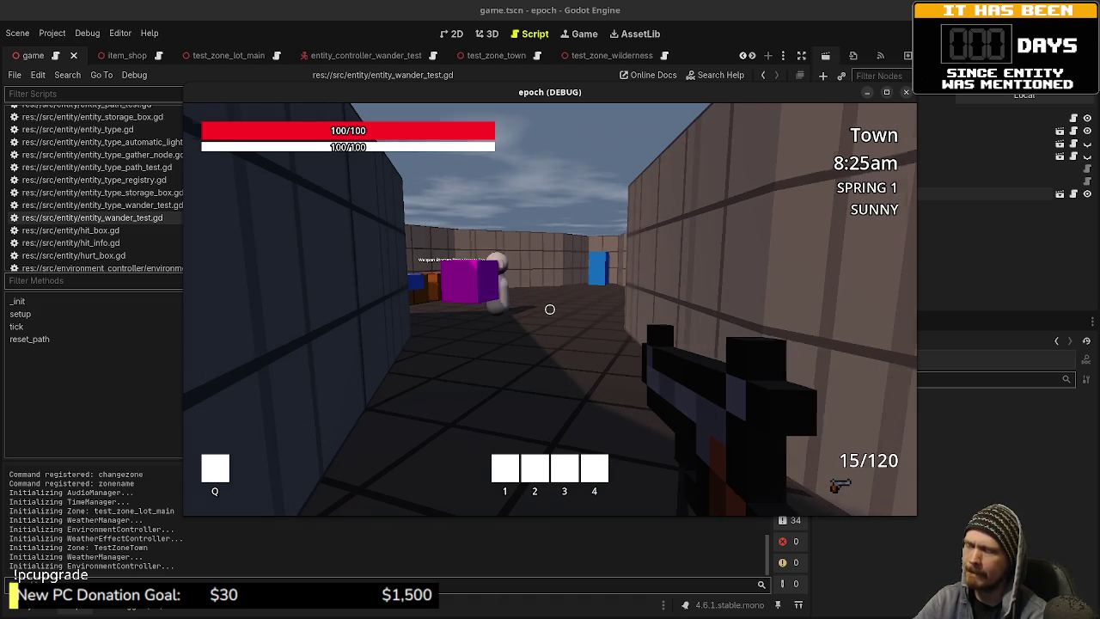
{"action": "key", "text": "w"}
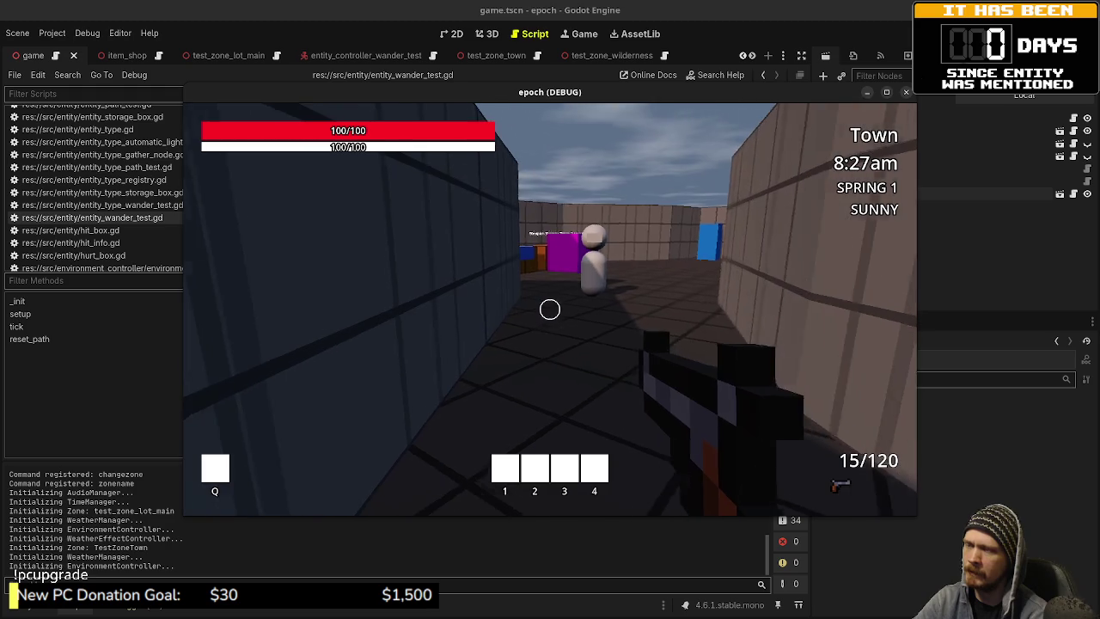
{"action": "key", "text": "shift+w"}
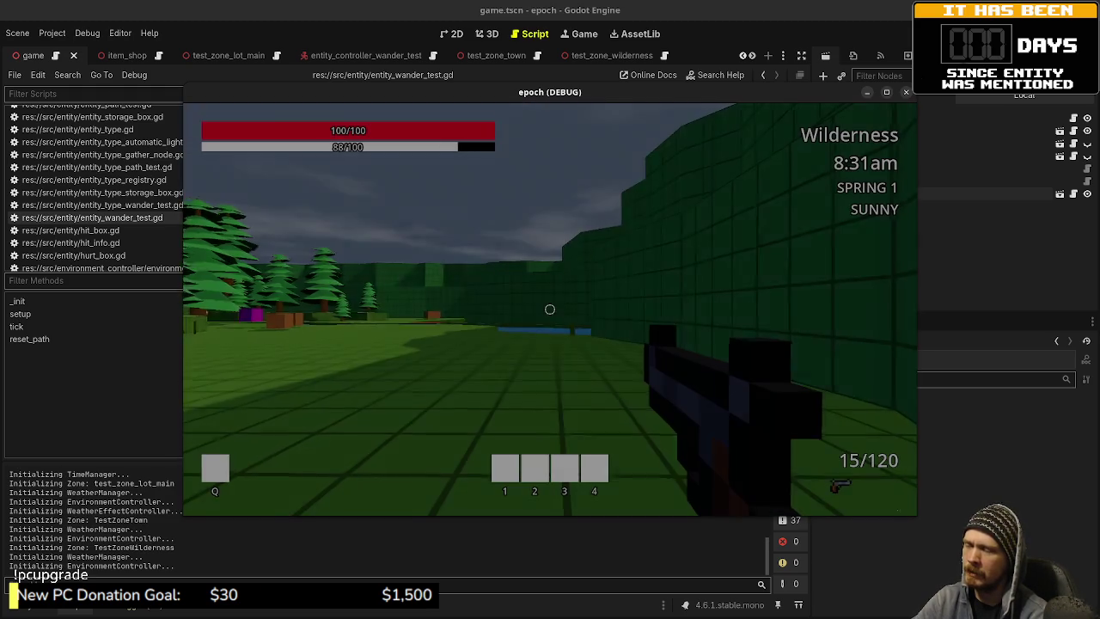
Step: Sprint and walk the player toward the wilderness trees
{"action": "key", "text": "shift+w"}
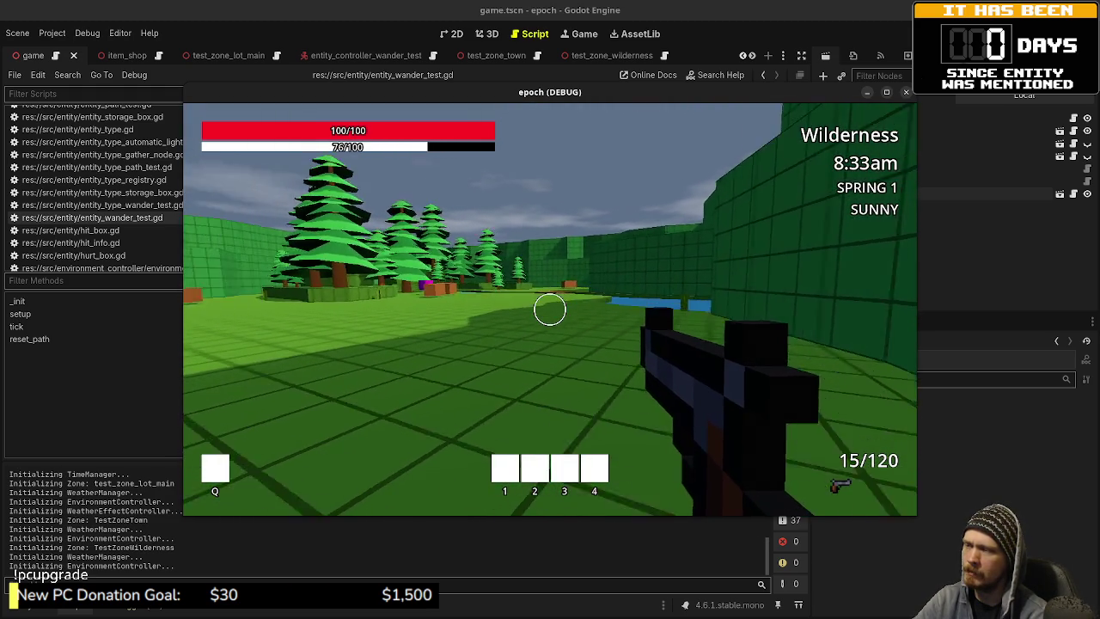
{"action": "key", "text": "w"}
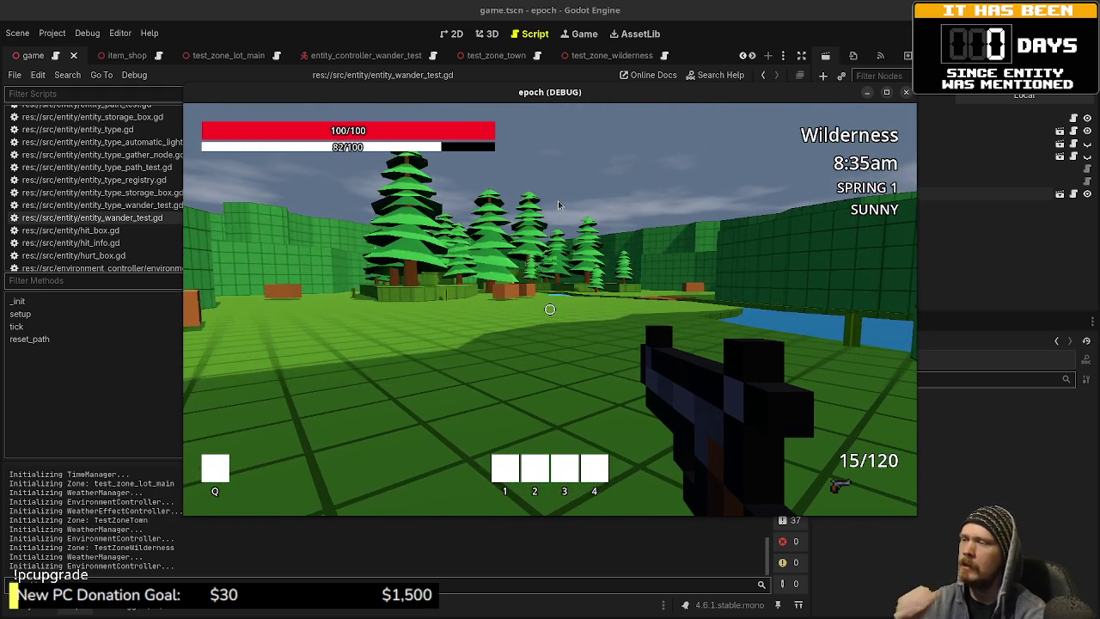
{"action": "key", "text": "Escape"}
Step: Move the game window left and bring the Obsidian Tasks board up behind it
{"action": "left_click_drag", "start_coordinate": [679, 97], "coordinate": [654, 105]}
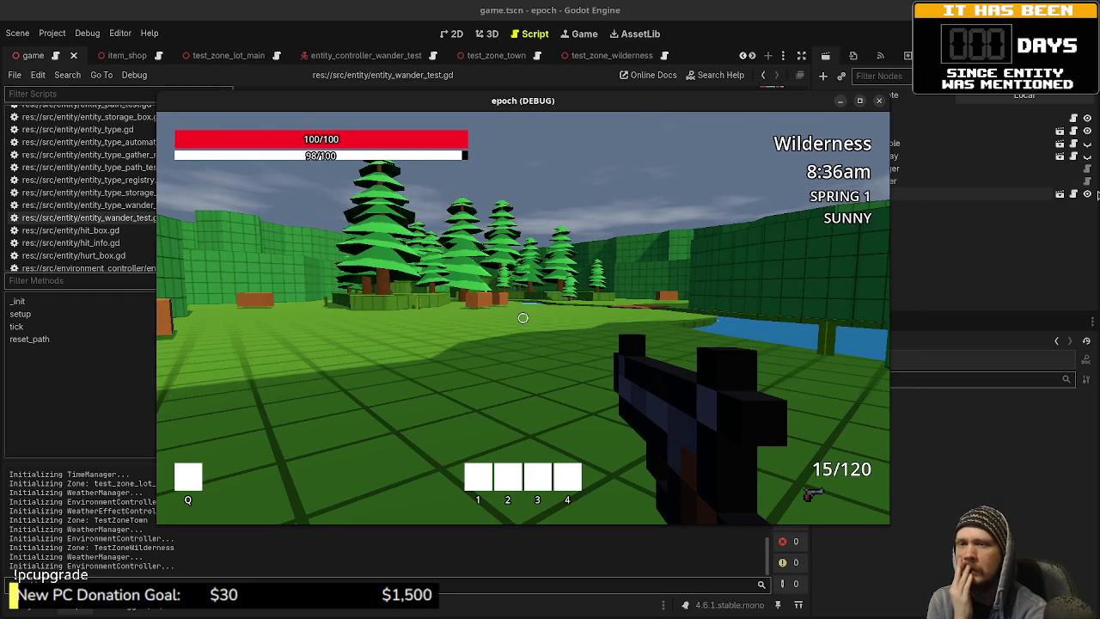
{"action": "key", "text": "alt+Tab"}
{"action": "left_click_drag", "start_coordinate": [783, 109], "coordinate": [650, 128]}
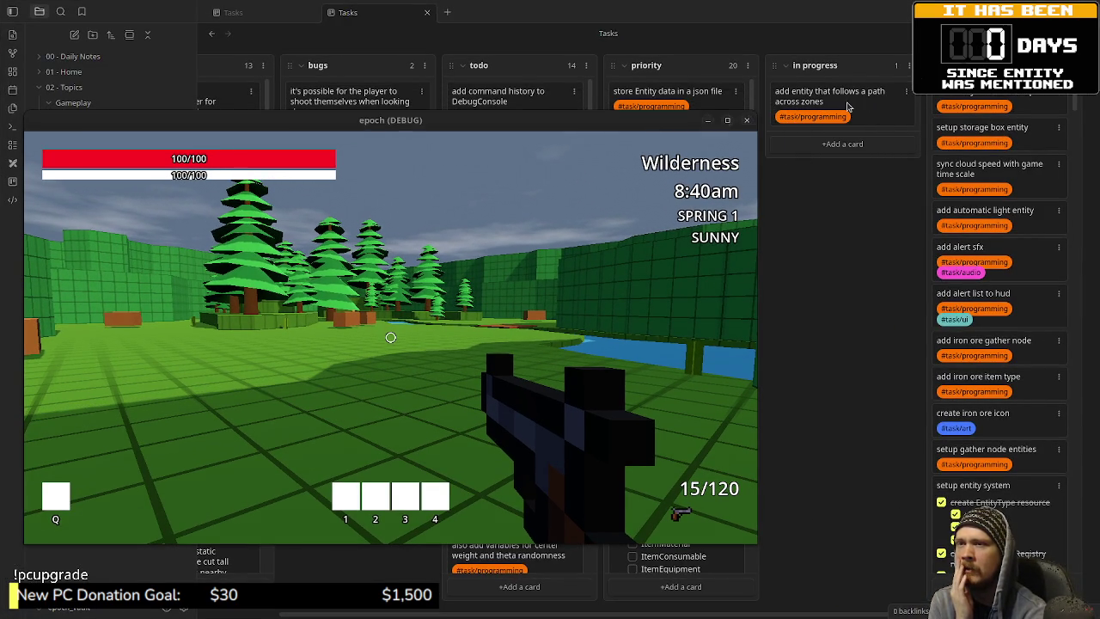
Step: Drag the 'add entity that follows a path across zones' card into the done column, then reposition the game window
{"action": "left_click_drag", "start_coordinate": [821, 105], "coordinate": [966, 99]}
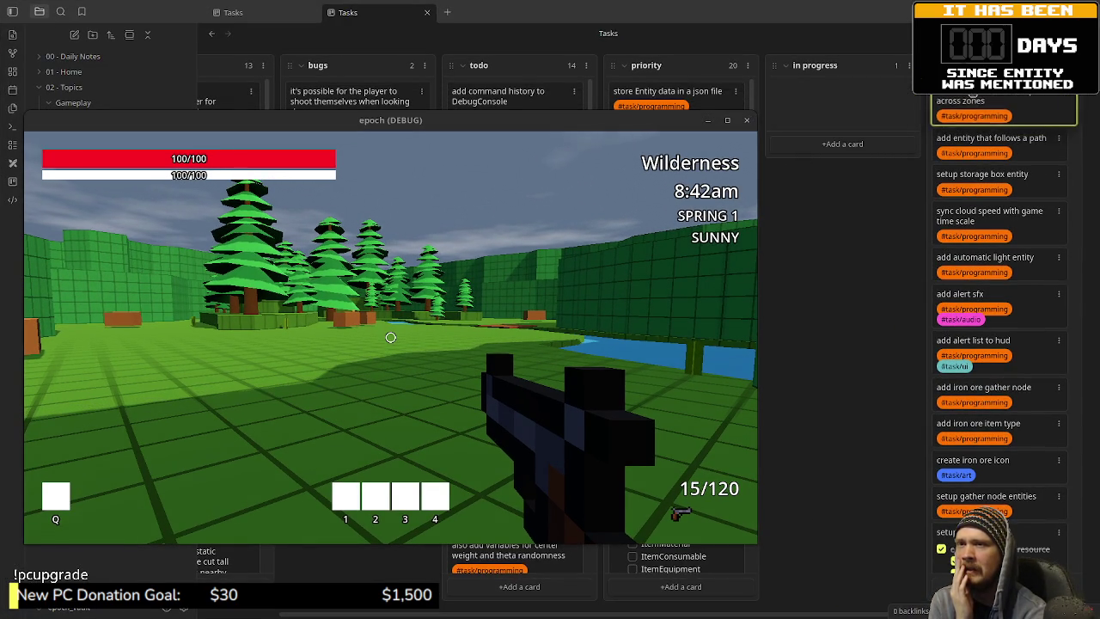
{"action": "left_click_drag", "start_coordinate": [633, 128], "coordinate": [778, 116]}
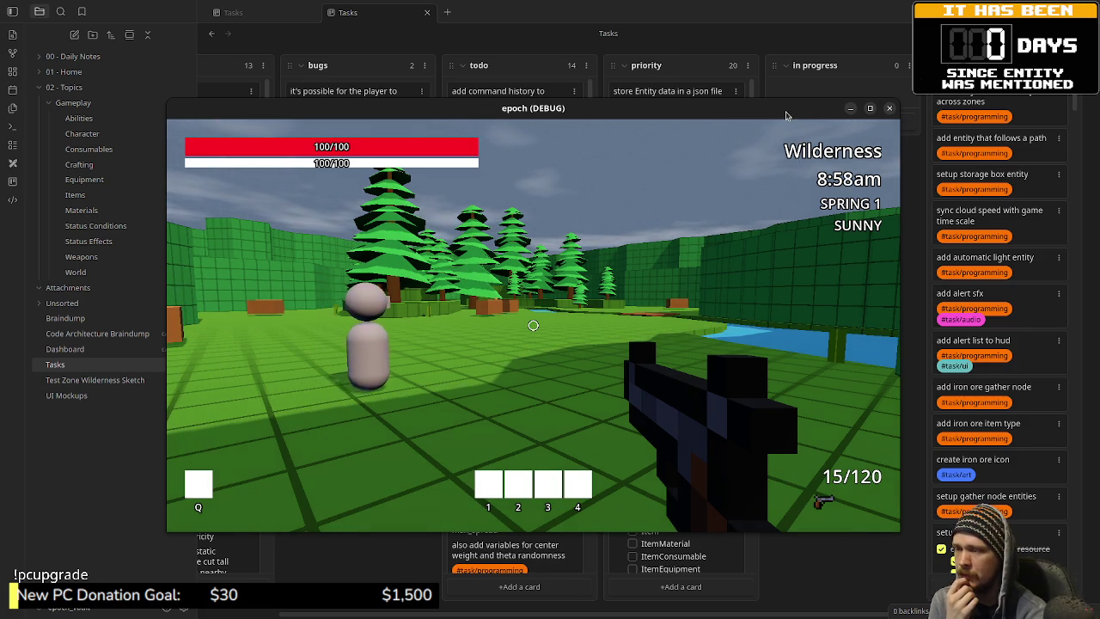
{"action": "left_click_drag", "start_coordinate": [745, 116], "coordinate": [434, 123]}
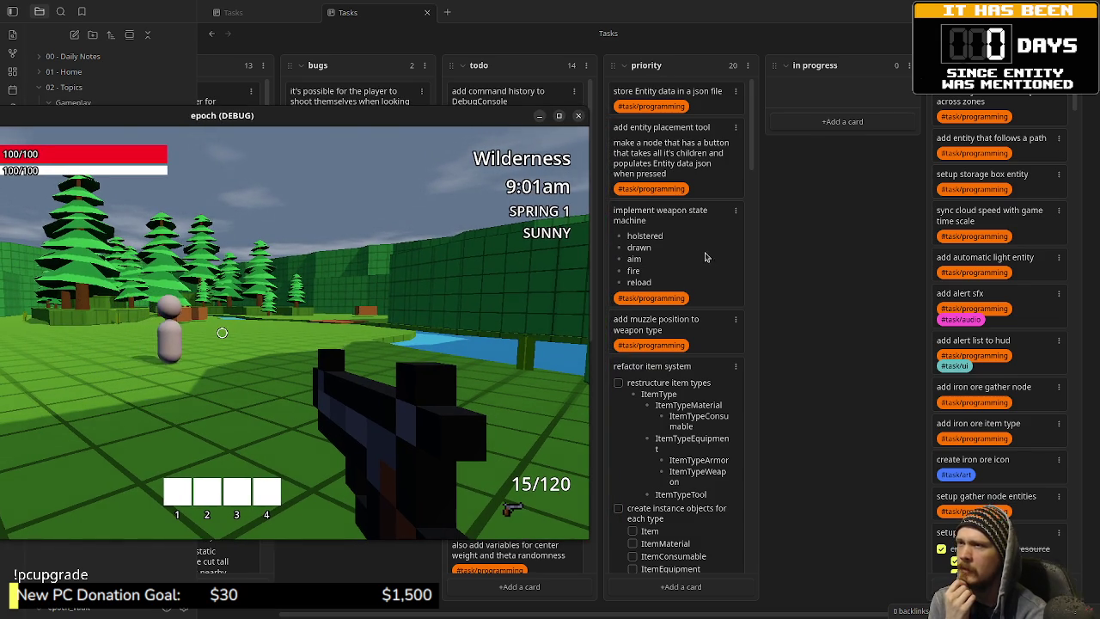
Step: Scroll up and down the priority column's cards, then switch back to the Godot editor
{"action": "scroll", "coordinate": [708, 347], "scroll_direction": "down", "scroll_amount": 5}
{"action": "scroll", "coordinate": [692, 318], "scroll_direction": "up", "scroll_amount": 5}
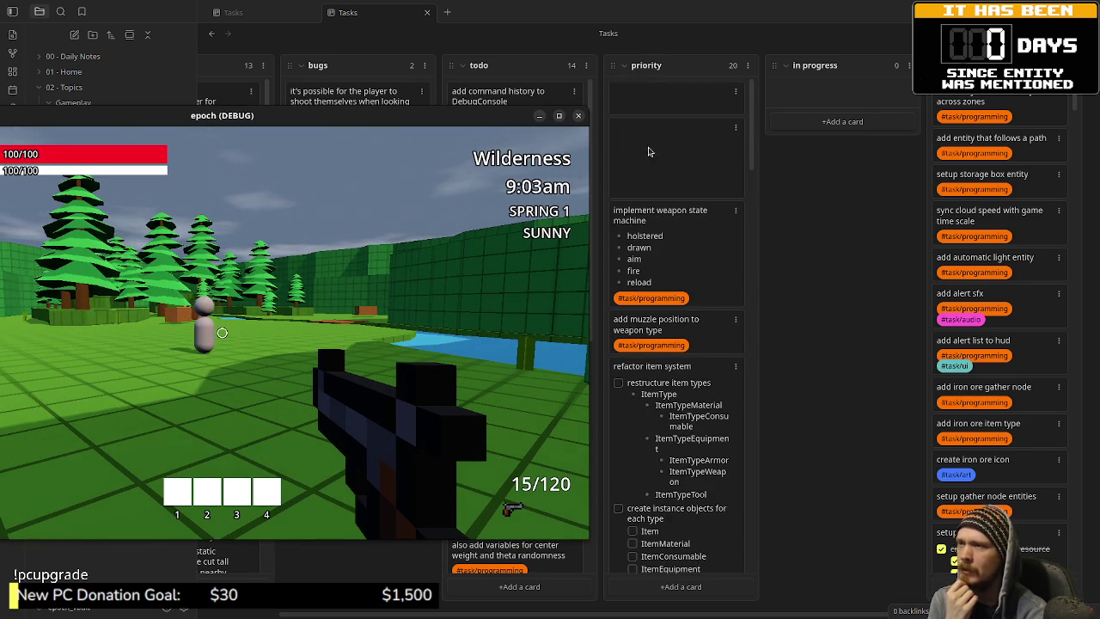
{"action": "scroll", "coordinate": [688, 310], "scroll_direction": "down", "scroll_amount": 15}
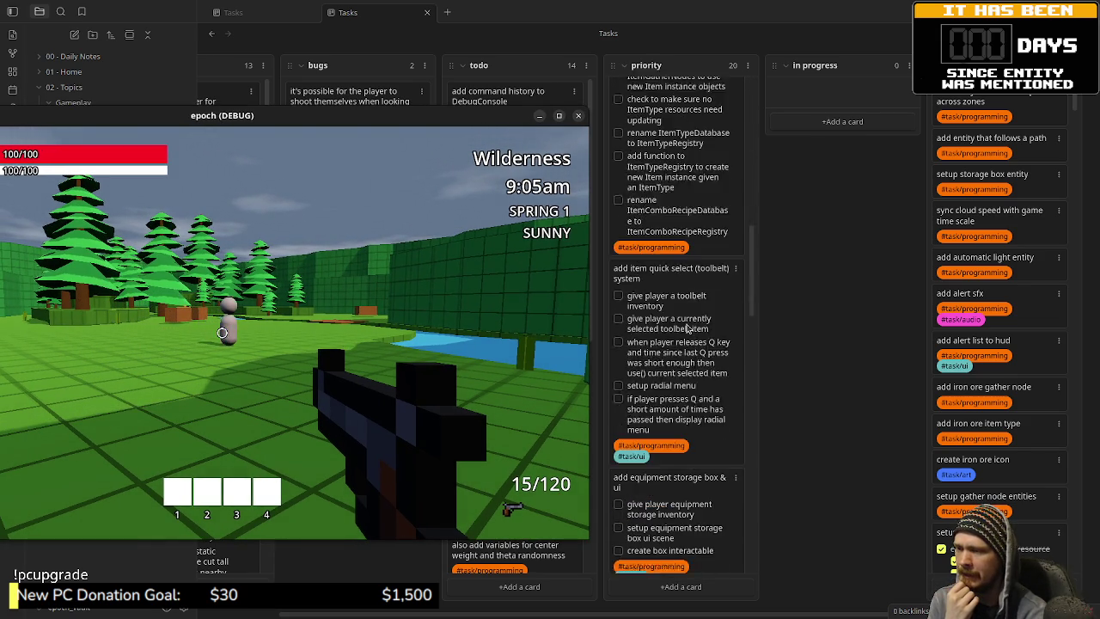
{"action": "scroll", "coordinate": [688, 329], "scroll_direction": "down", "scroll_amount": 10}
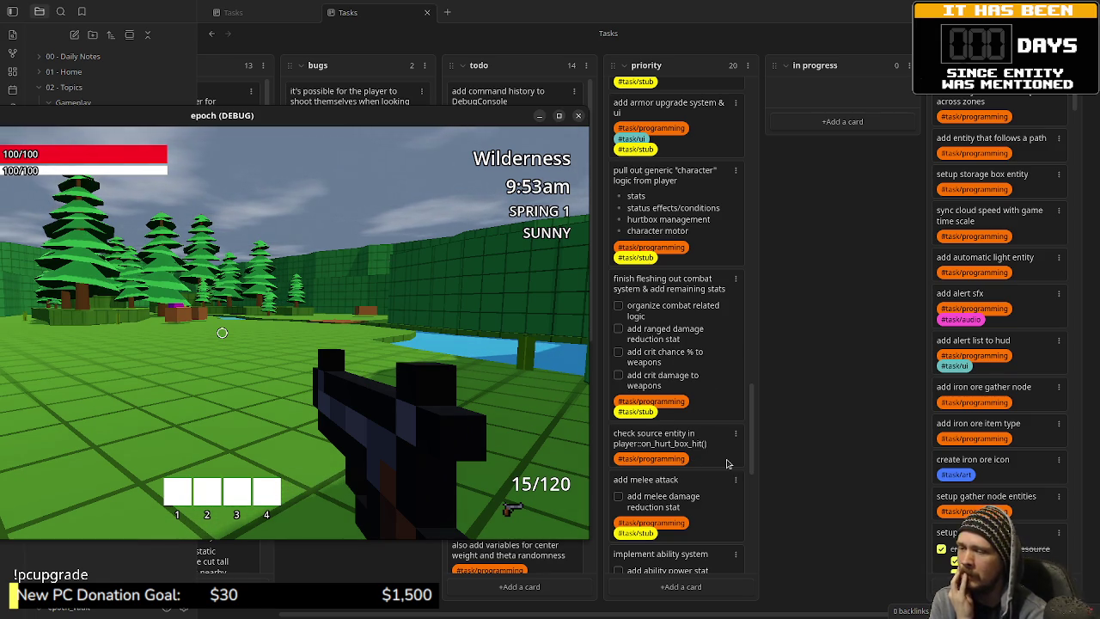
{"action": "scroll", "coordinate": [727, 465], "scroll_direction": "down", "scroll_amount": 2}
{"action": "scroll", "coordinate": [727, 464], "scroll_direction": "down", "scroll_amount": 5}
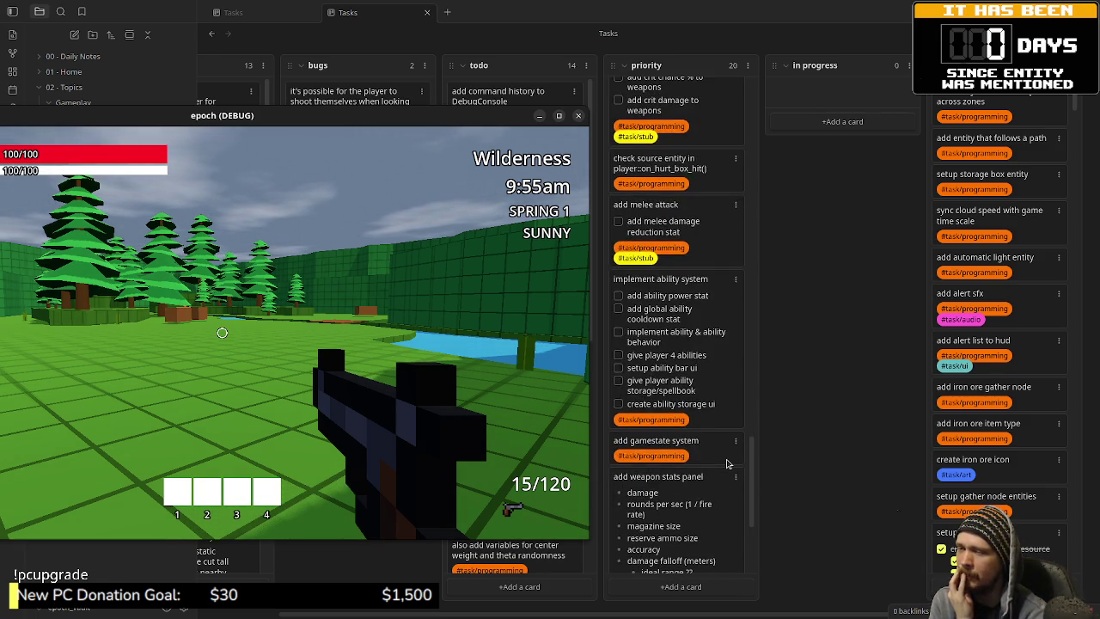
{"action": "scroll", "coordinate": [727, 464], "scroll_direction": "up", "scroll_amount": 10}
{"action": "scroll", "coordinate": [728, 464], "scroll_direction": "up", "scroll_amount": 10}
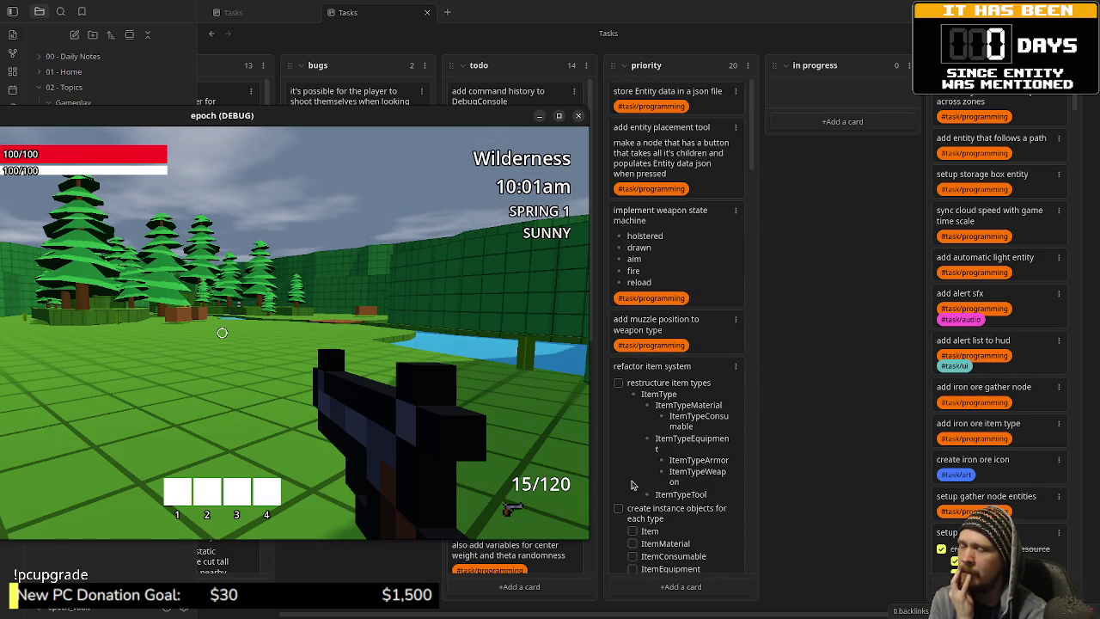
{"action": "scroll", "coordinate": [679, 473], "scroll_direction": "down", "scroll_amount": 10}
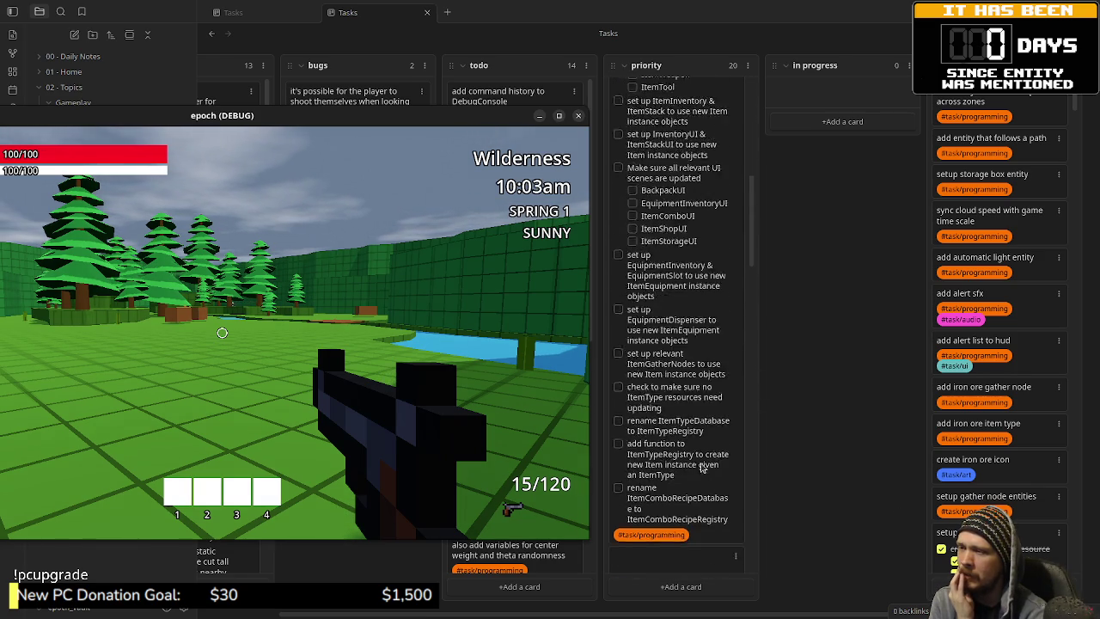
{"action": "scroll", "coordinate": [702, 467], "scroll_direction": "down", "scroll_amount": 1}
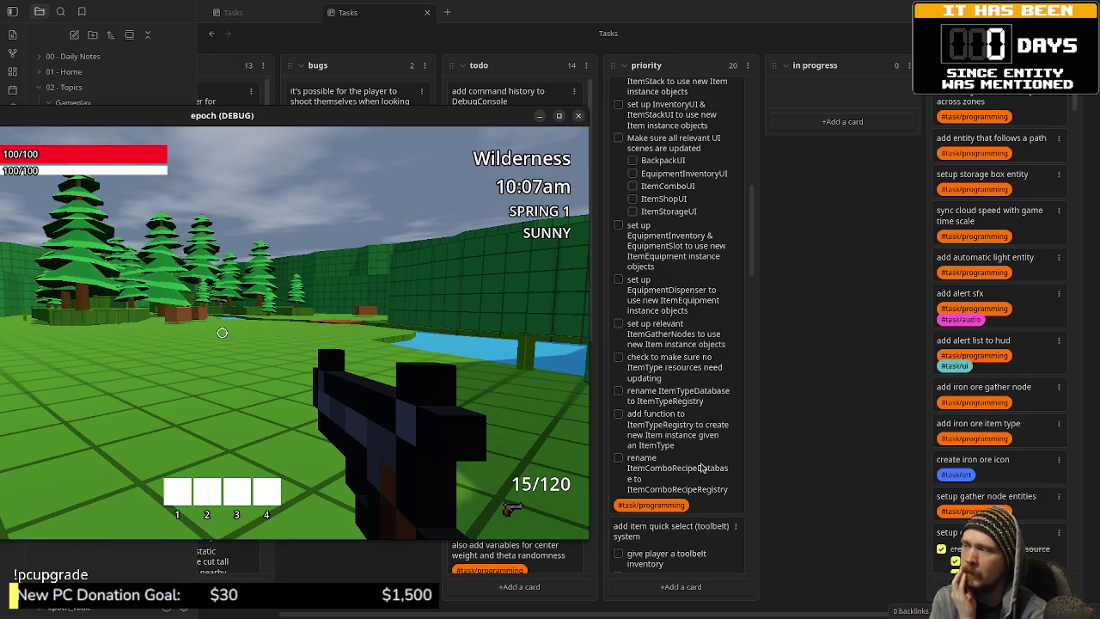
{"action": "scroll", "coordinate": [701, 466], "scroll_direction": "up", "scroll_amount": 8}
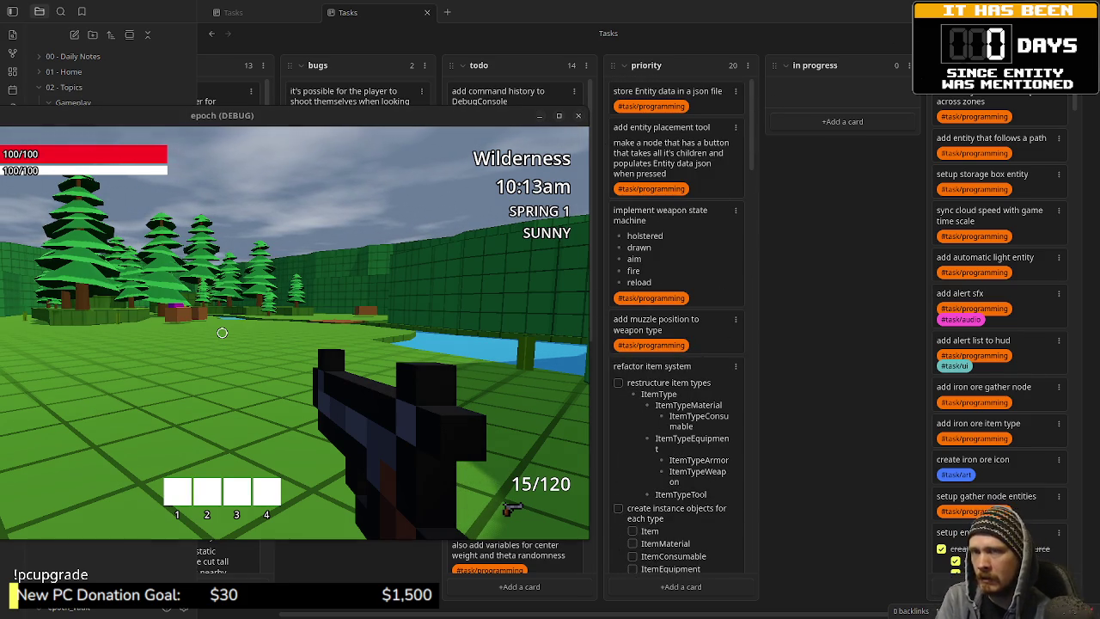
{"action": "key", "text": "alt+Tab"}
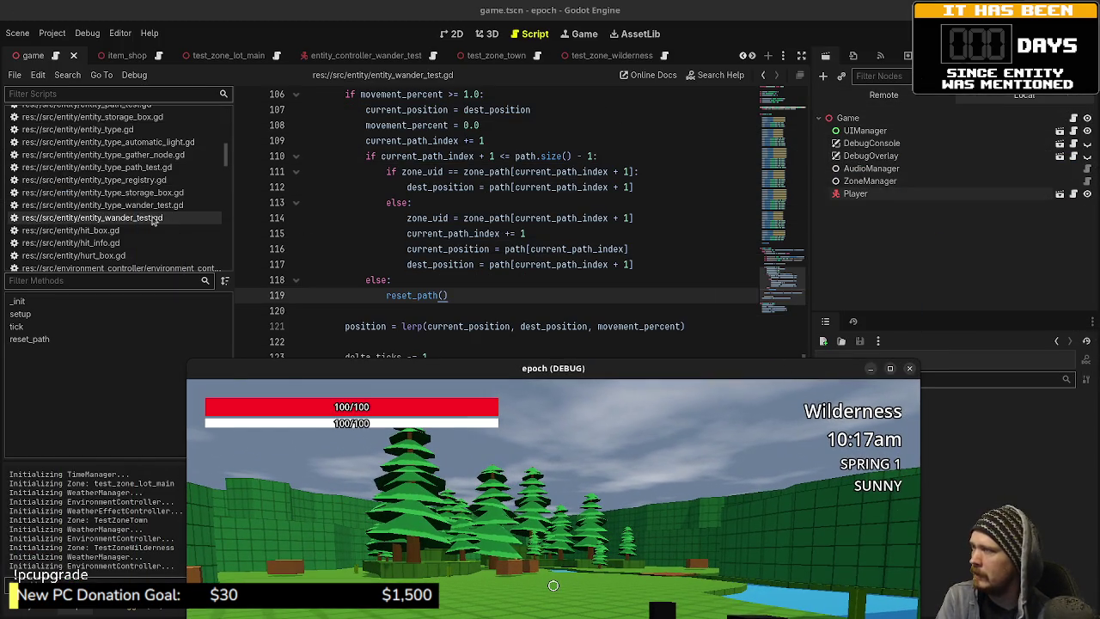
Step: Open game.gd from the script list and hide the dock with distraction-free mode
{"action": "scroll", "coordinate": [127, 211], "scroll_direction": "up", "scroll_amount": 10}
{"action": "scroll", "coordinate": [127, 210], "scroll_direction": "up", "scroll_amount": 5}
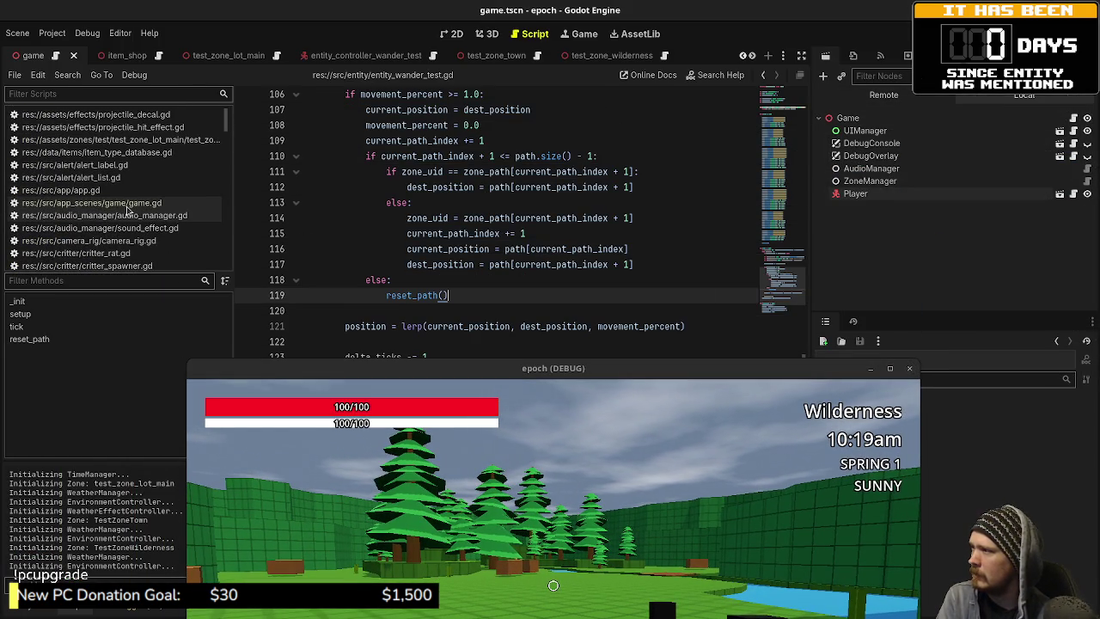
{"action": "left_click", "coordinate": [127, 206]}
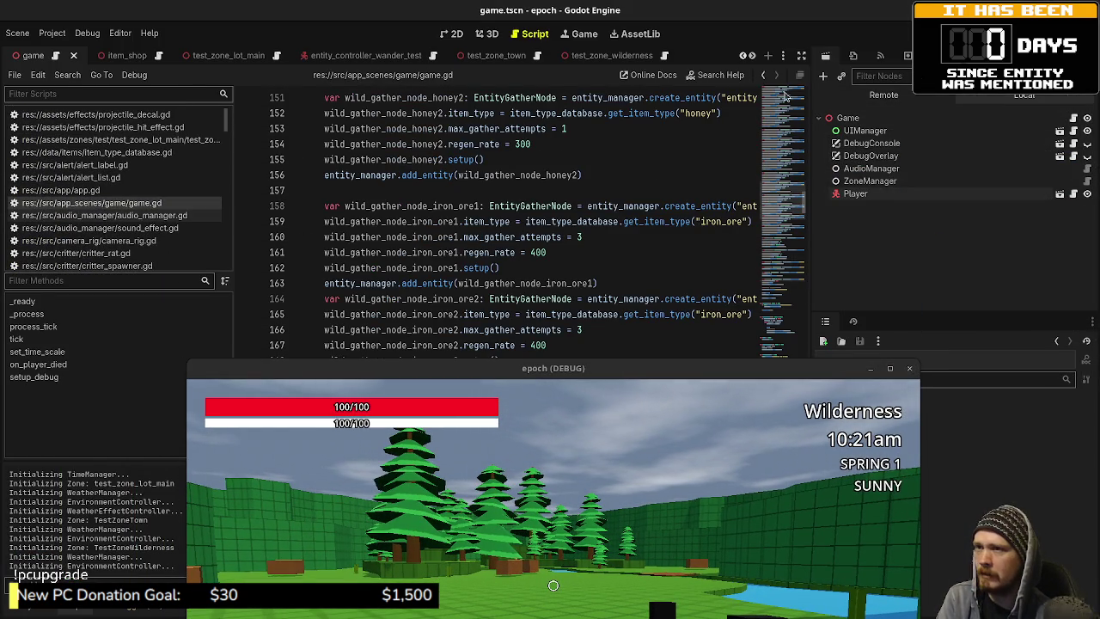
{"action": "left_click", "coordinate": [801, 55]}
{"action": "left_click", "coordinate": [653, 221]}
Step: Scroll to the wander_test entity block and nudge the game window up and left
{"action": "scroll", "coordinate": [616, 263], "scroll_direction": "up", "scroll_amount": 8}
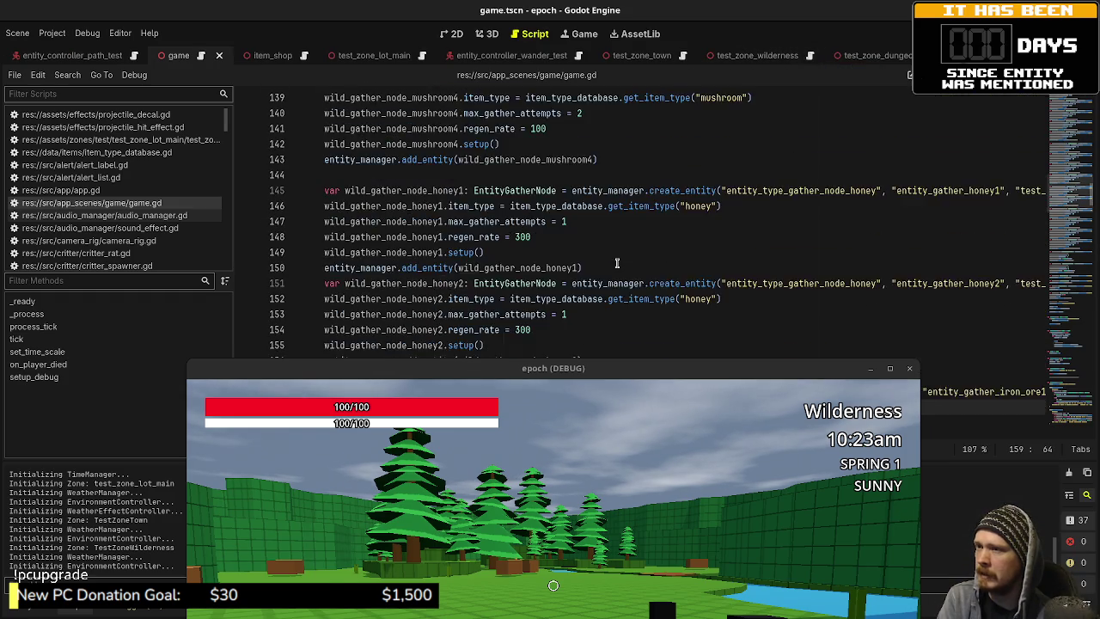
{"action": "scroll", "coordinate": [616, 263], "scroll_direction": "down", "scroll_amount": 15}
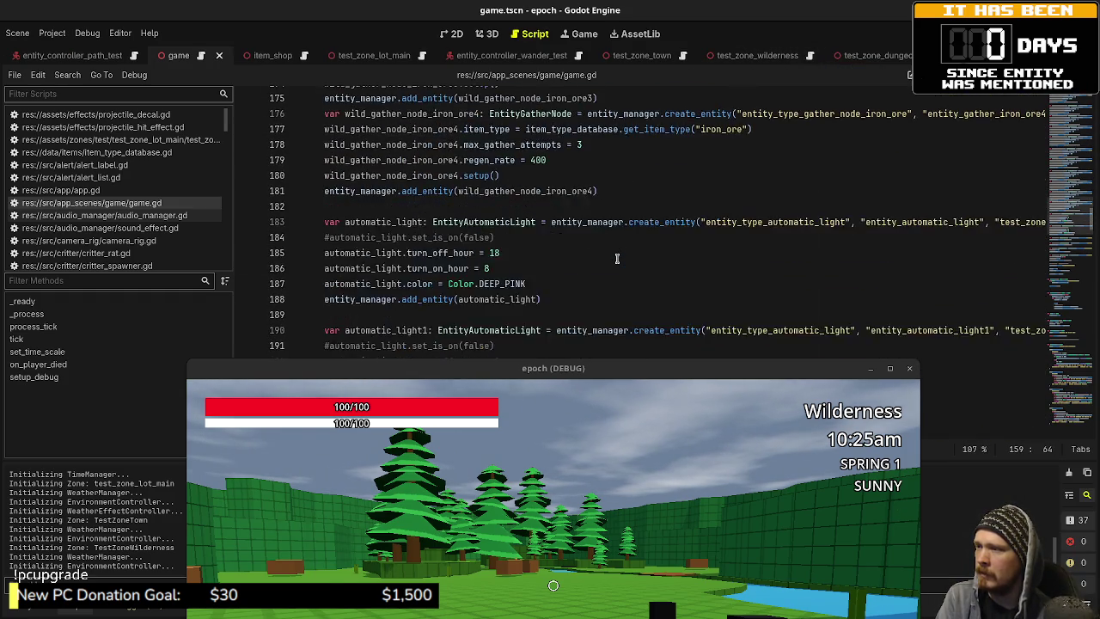
{"action": "scroll", "coordinate": [617, 258], "scroll_direction": "down", "scroll_amount": 4}
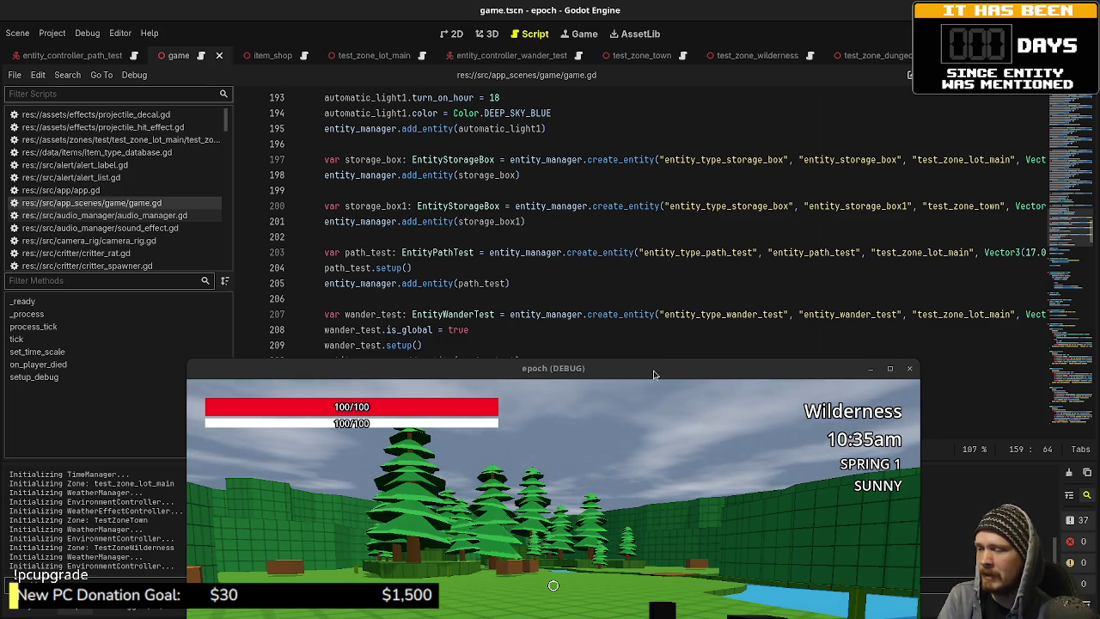
{"action": "mouse_move", "coordinate": [653, 371]}
{"action": "left_mouse_down"}
{"action": "mouse_move", "coordinate": [630, 341]}
{"action": "mouse_move", "coordinate": [619, 208]}
{"action": "left_mouse_up"}
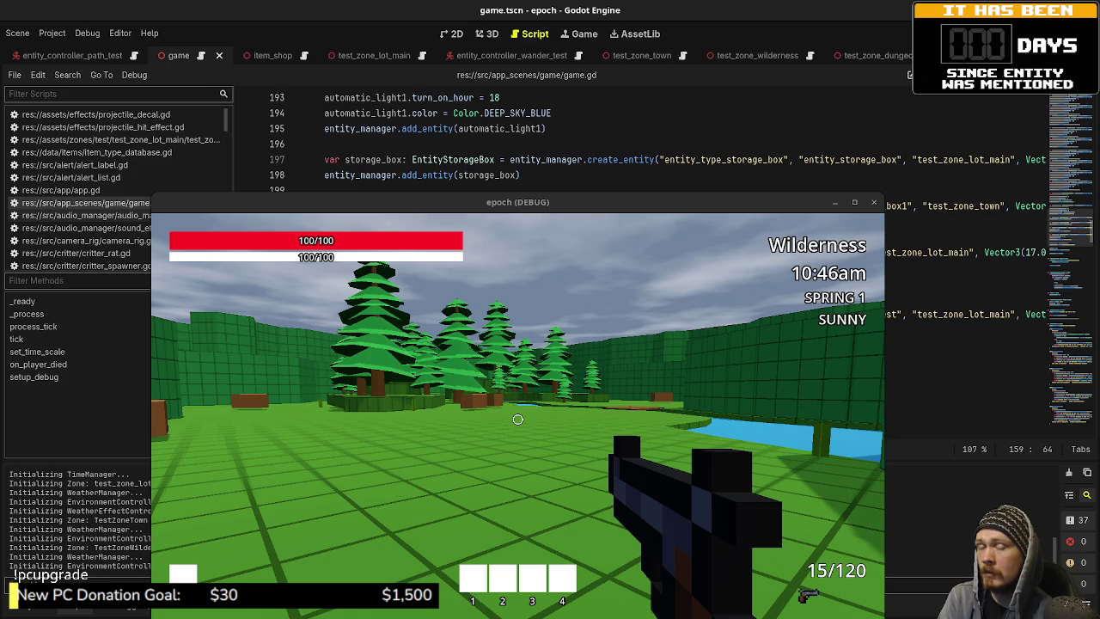
{"action": "key", "text": "alt+Tab"}
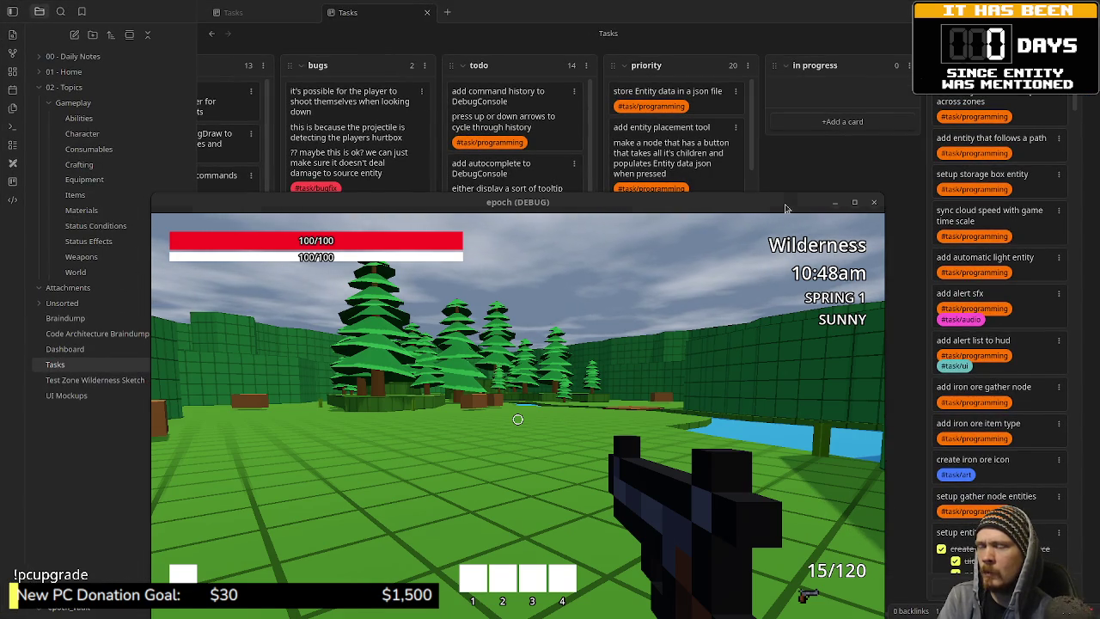
{"action": "mouse_move", "coordinate": [766, 200]}
{"action": "left_mouse_down"}
{"action": "mouse_move", "coordinate": [542, 181]}
{"action": "mouse_move", "coordinate": [494, 140]}
{"action": "mouse_move", "coordinate": [472, 146]}
{"action": "left_mouse_up"}
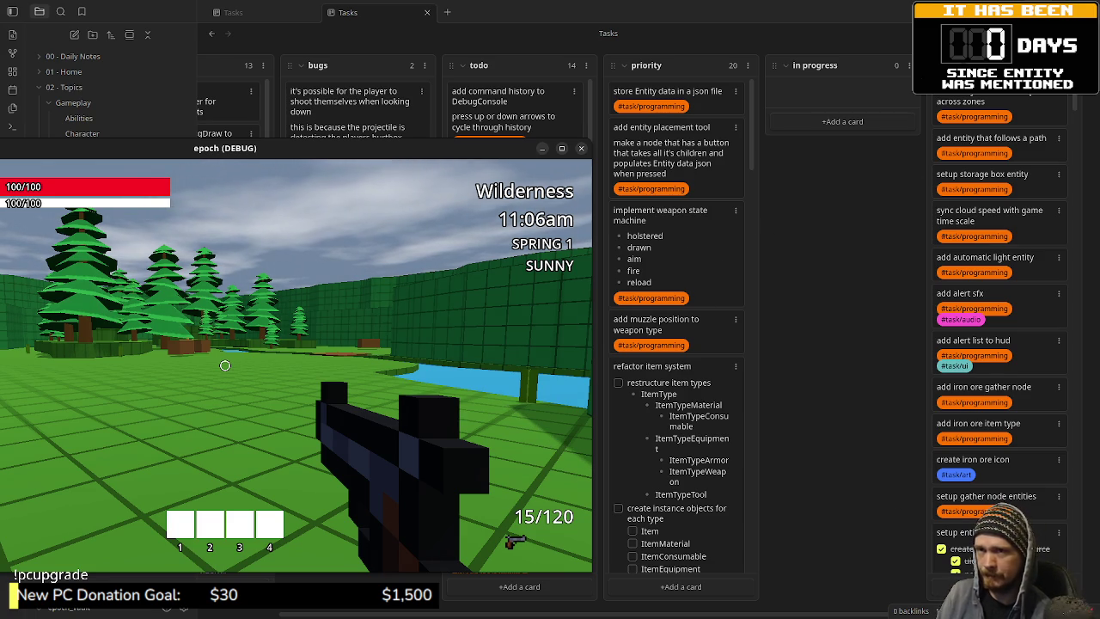
{"action": "key", "text": "alt+Tab"}
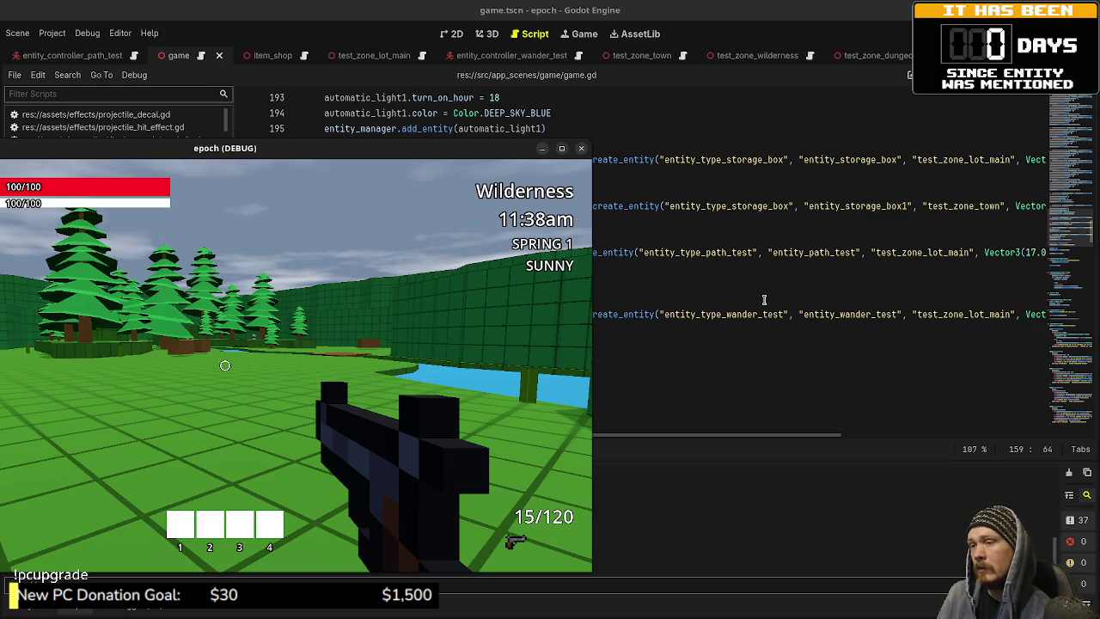
Step: Resume the game and walk through the green-walled maze out toward the wilderness trees
{"action": "left_click", "coordinate": [407, 351]}
{"action": "key", "text": "w"}
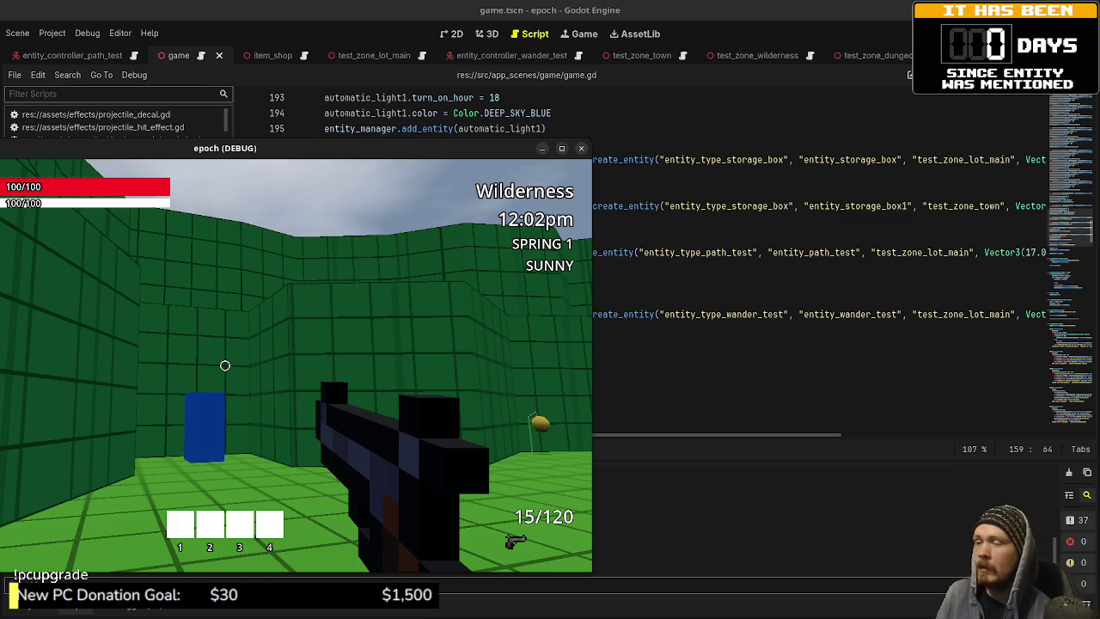
{"action": "key", "text": "w"}
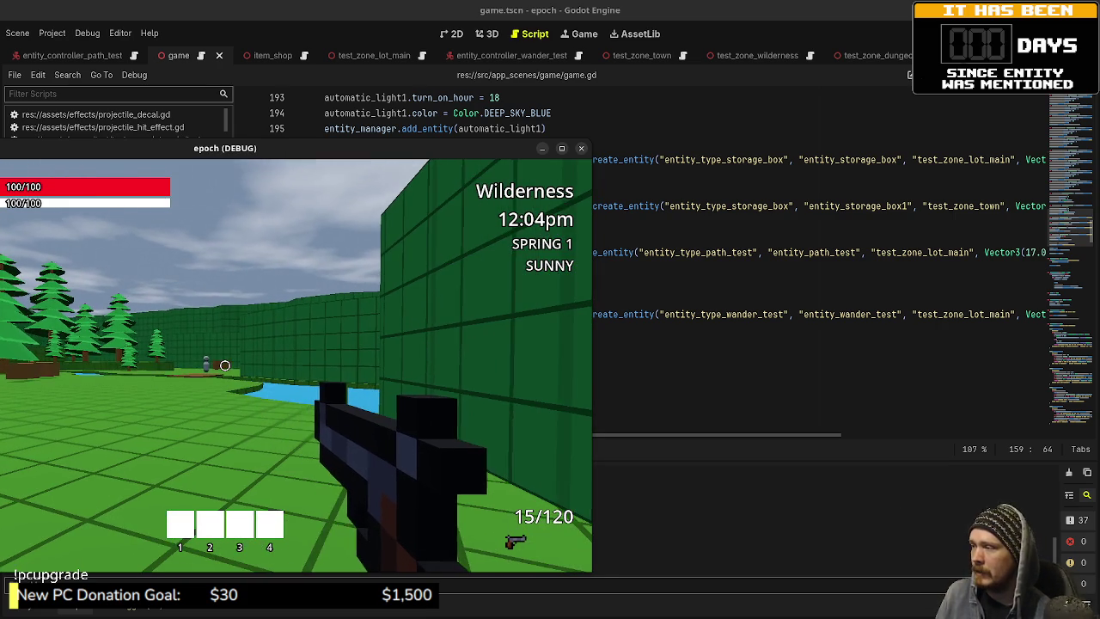
{"action": "key", "text": "w"}
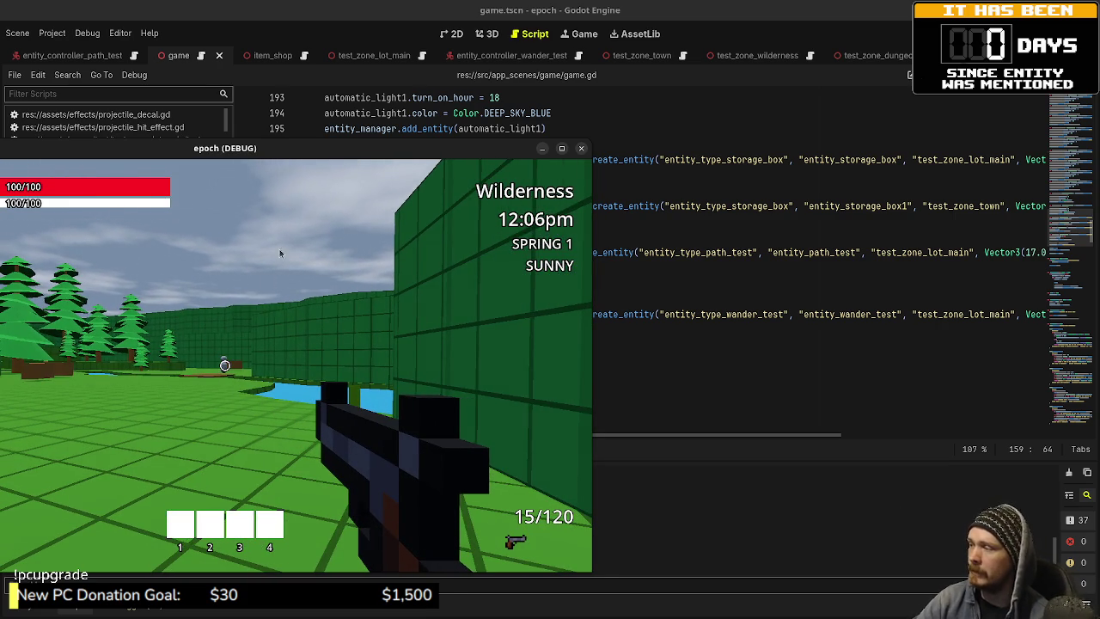